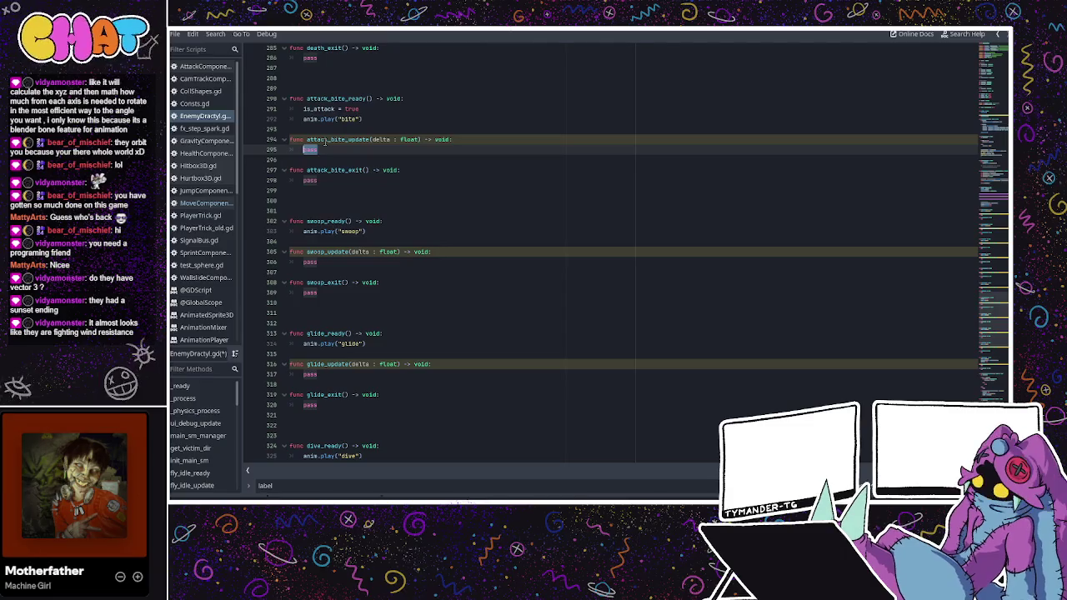
- Replace the pass in attack_bite_exit with is_attack = false
{"action": "double_click", "coordinate": [310, 180]}
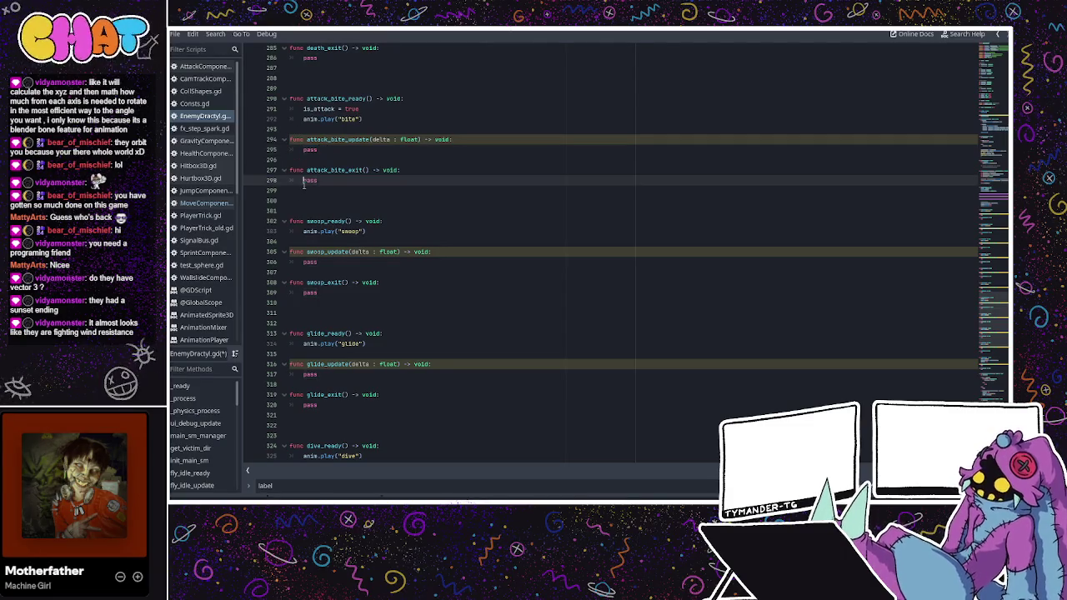
{"action": "type", "text": "is_attack = false"}
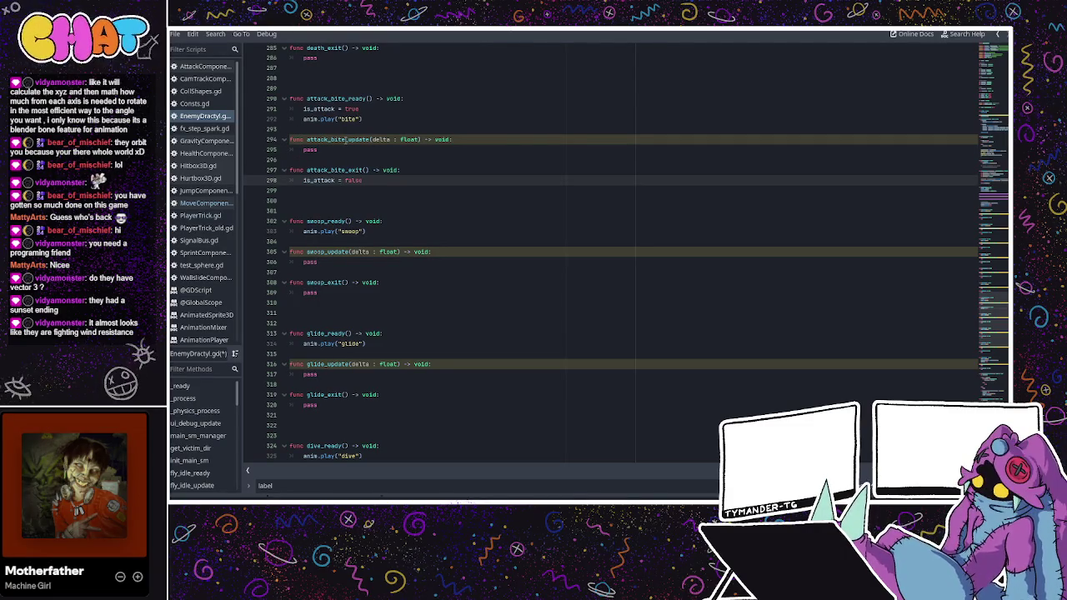
{"action": "double_click", "coordinate": [309, 149]}
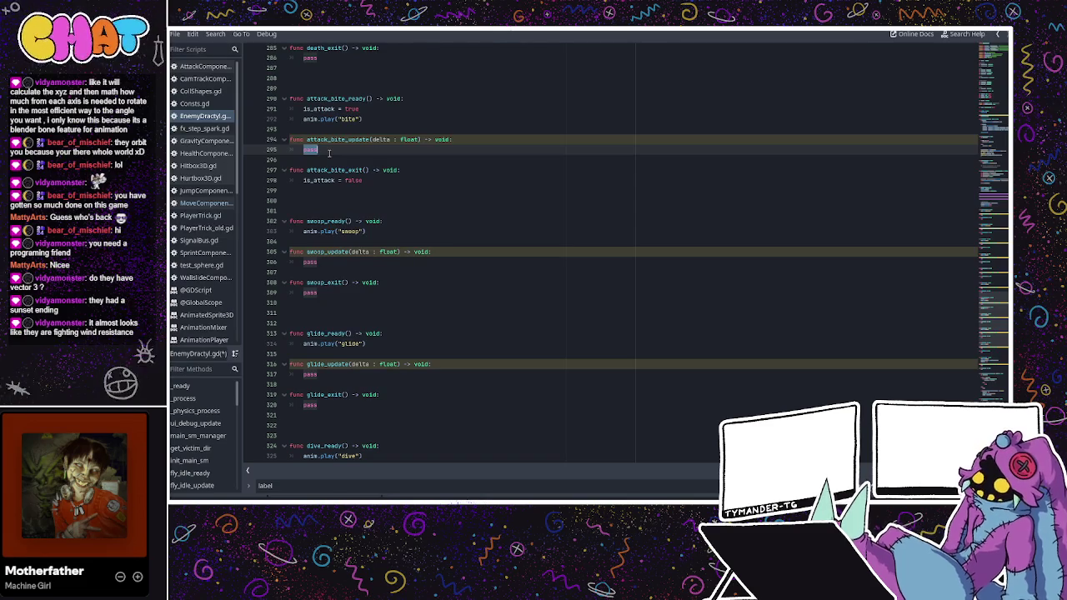
- Replace attack_bite_update's pass with the condition if not anim.is_playing():
{"action": "key", "text": "BackSpace"}
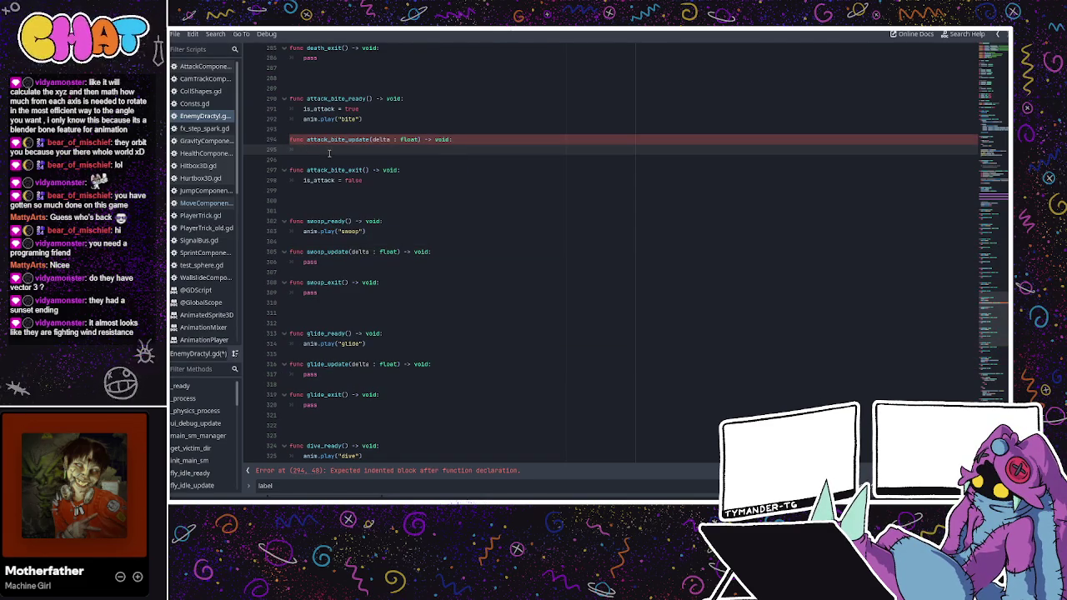
{"action": "type", "text": "if"}
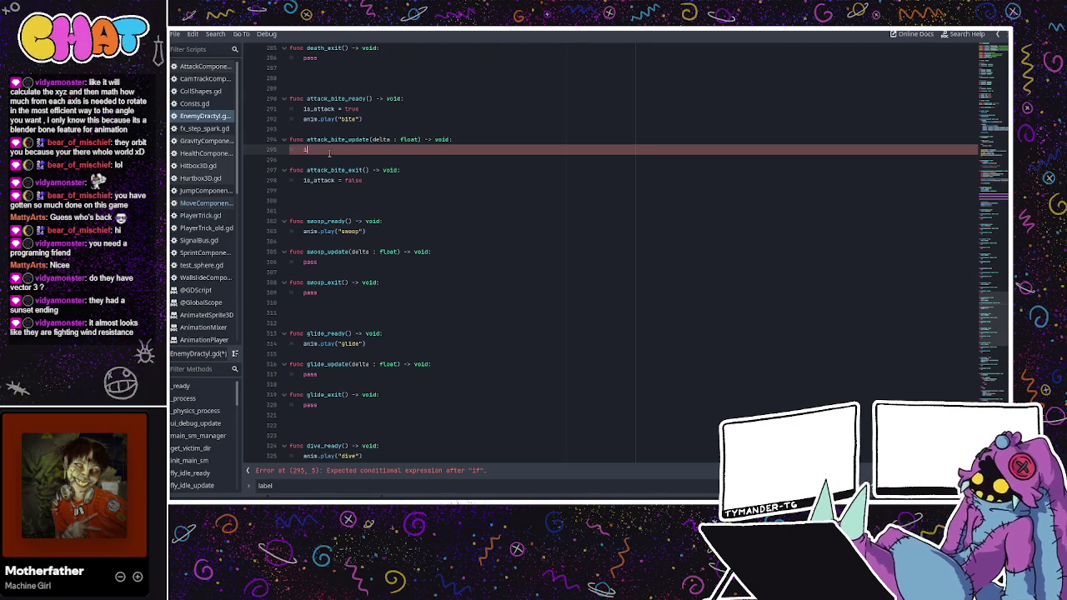
{"action": "key", "text": "BackSpace"}
{"action": "key", "text": "BackSpace"}
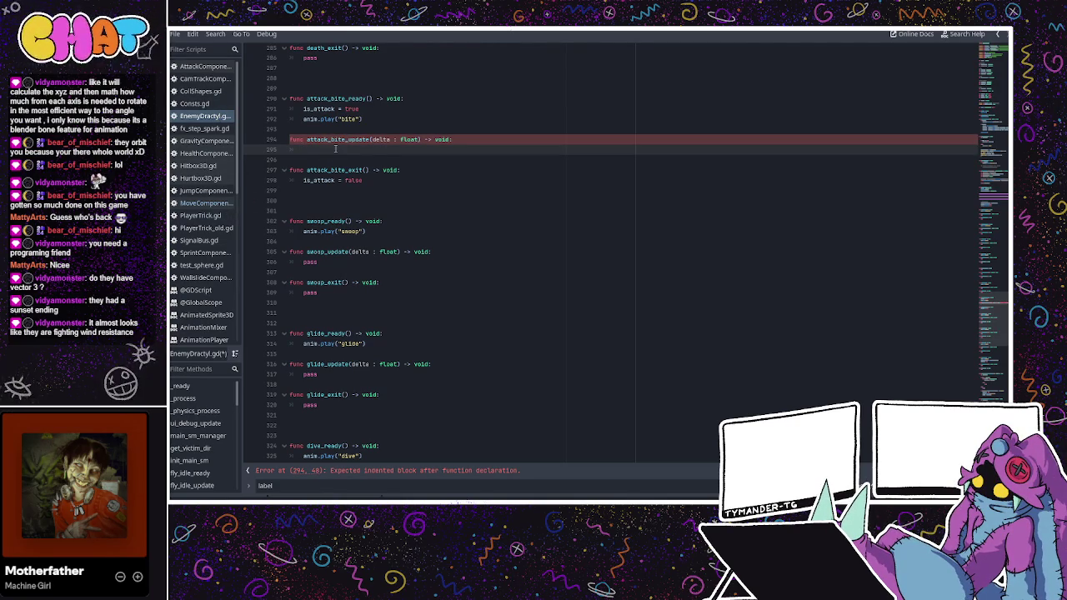
{"action": "type", "text": "if anim"}
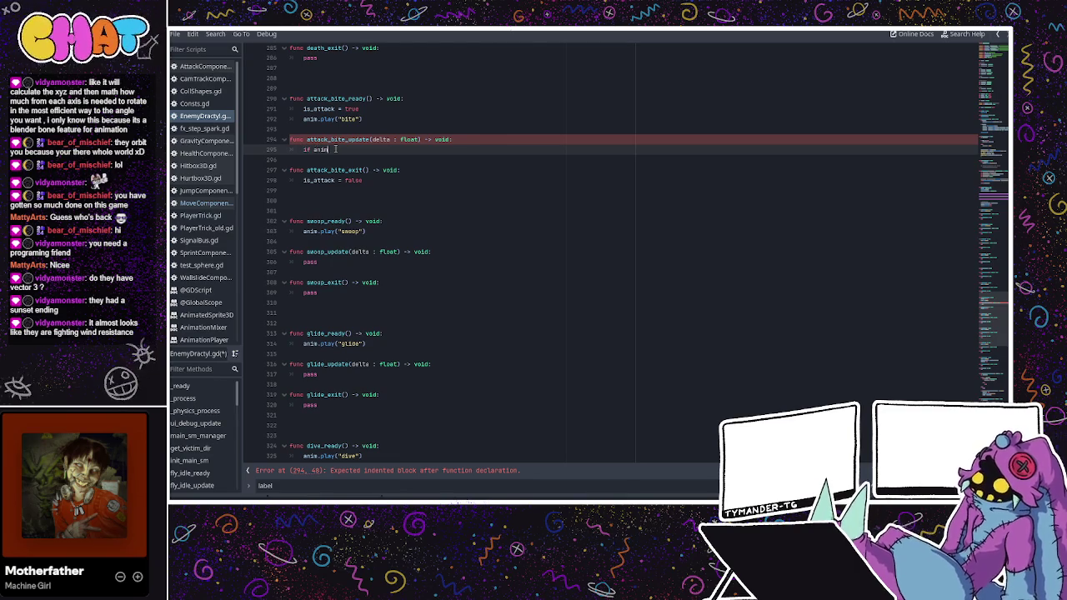
{"action": "type", "text": ".is"}
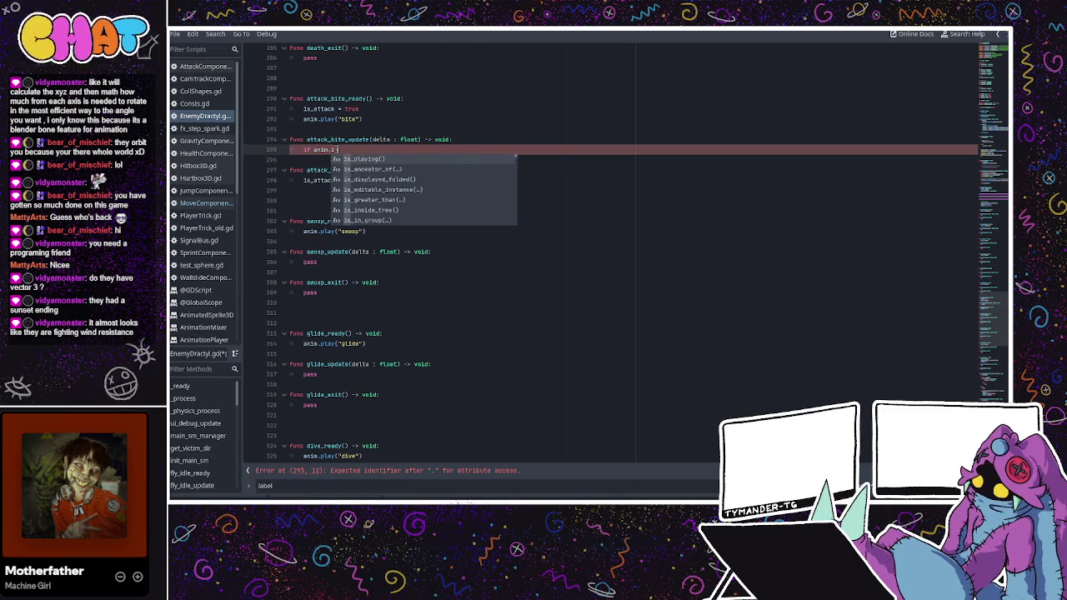
{"action": "type", "text": "_"}
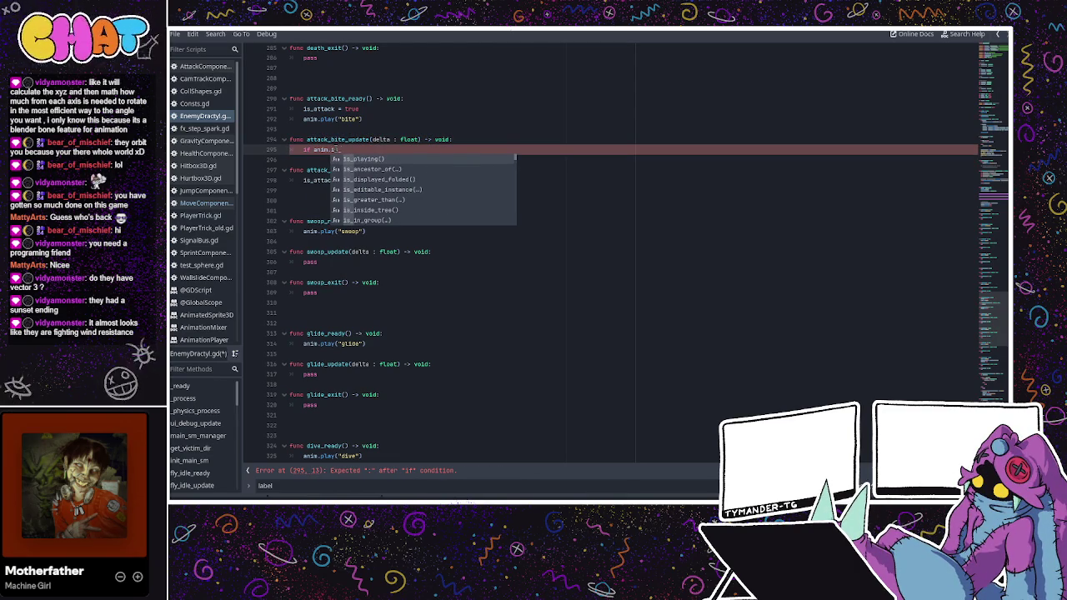
{"action": "key", "text": "BackSpace"}
{"action": "key", "text": "BackSpace"}
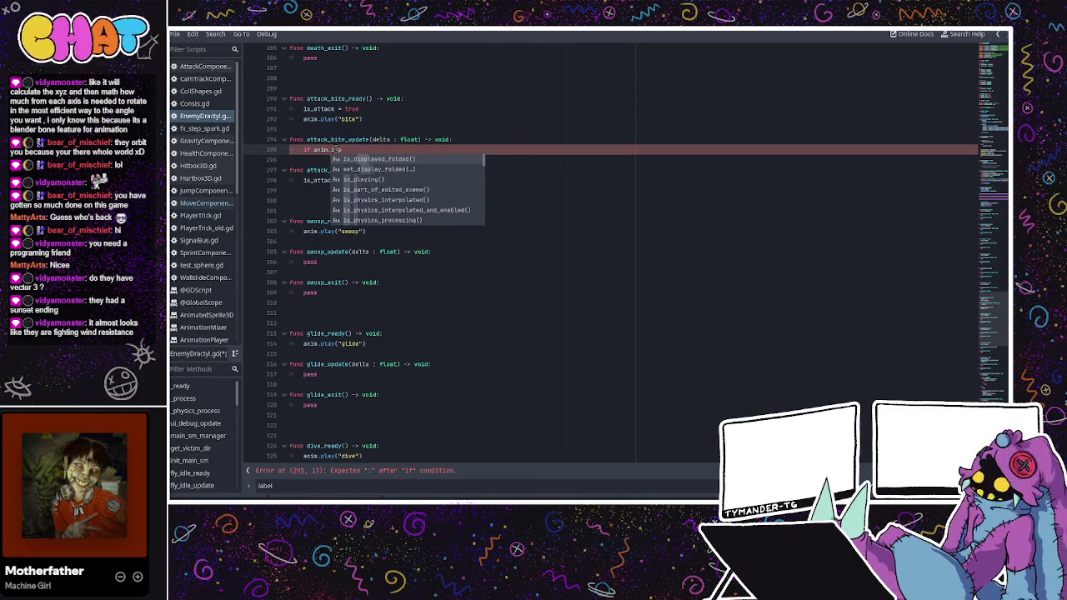
{"action": "type", "text": "s_playi"}
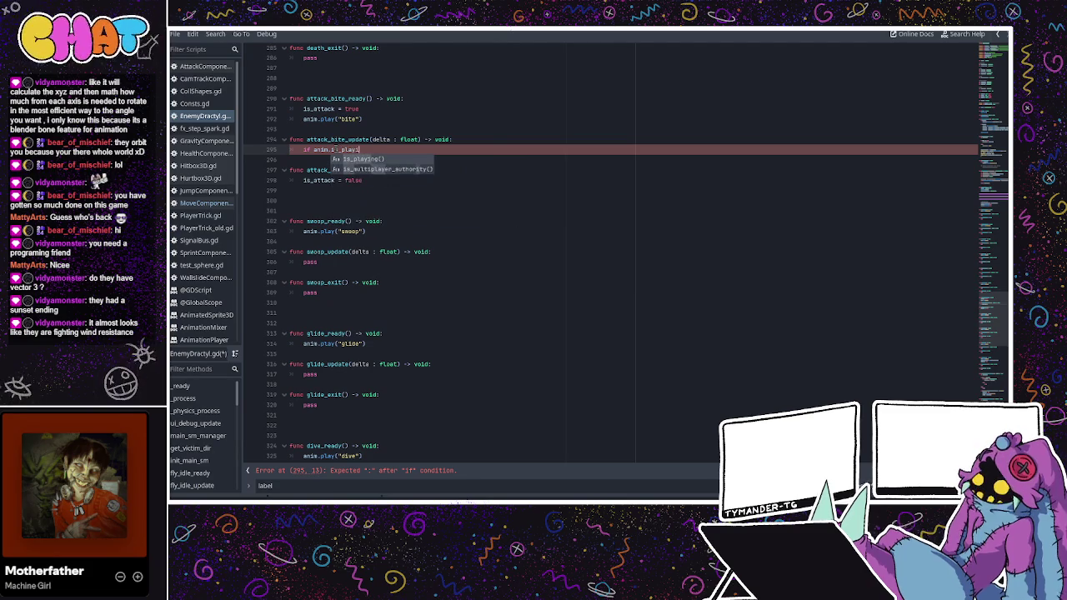
{"action": "key", "text": "Return"}
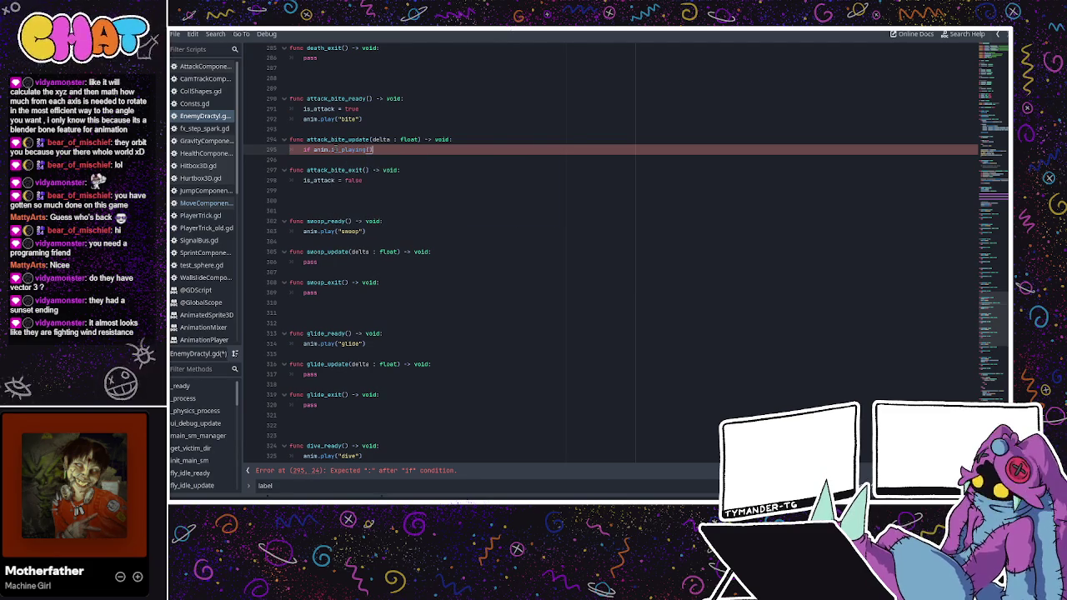
{"action": "type", "text": ":"}
{"action": "key", "text": "Return"}
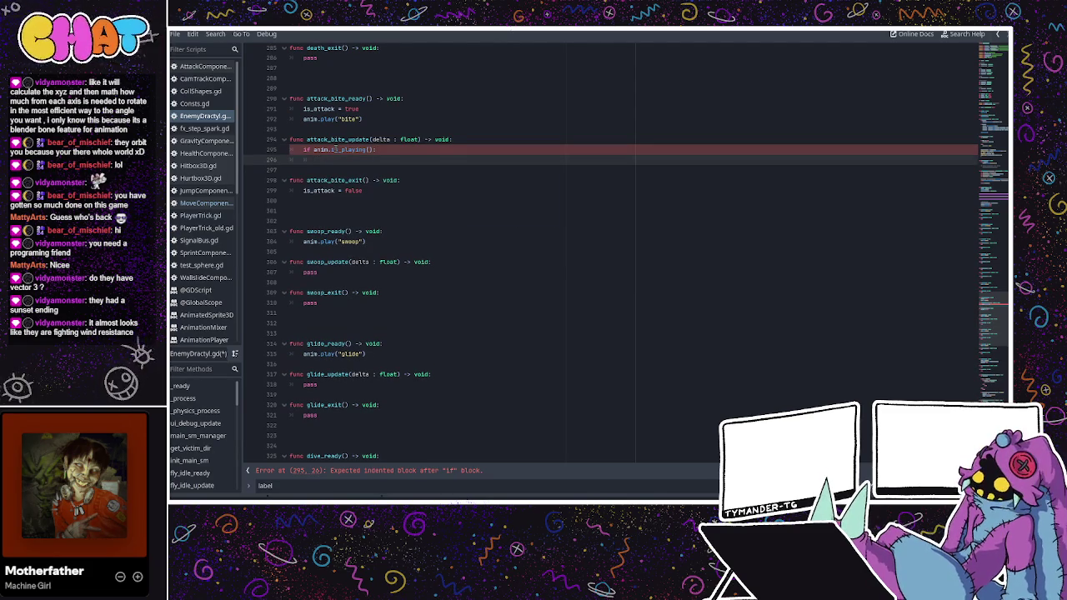
{"action": "left_click", "coordinate": [312, 151]}
{"action": "type", "text": "nto"}
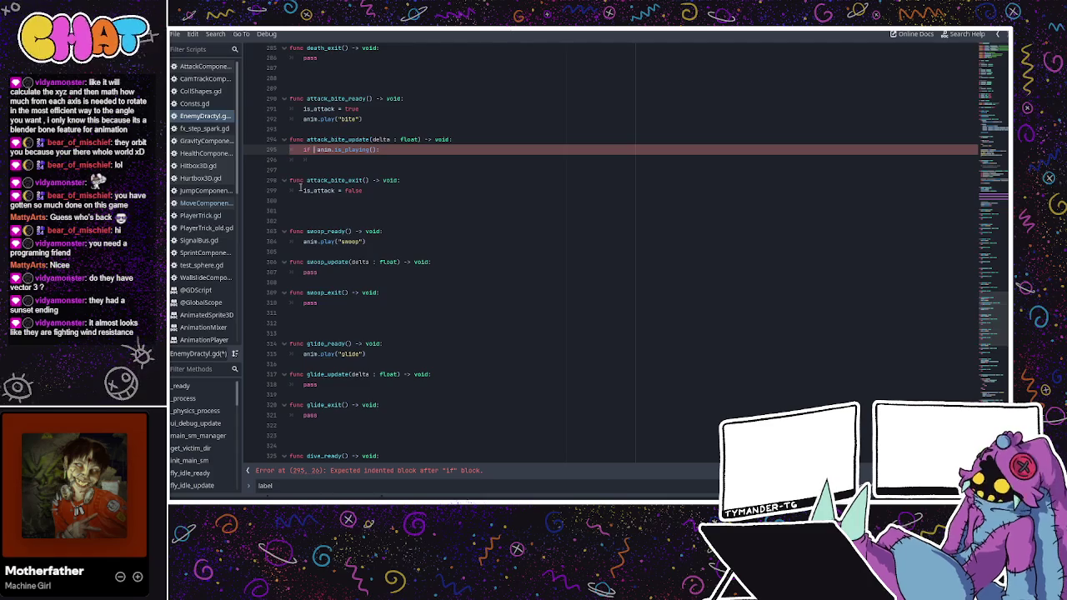
{"action": "key", "text": "BackSpace"}
{"action": "key", "text": "BackSpace"}
{"action": "type", "text": "ot"}
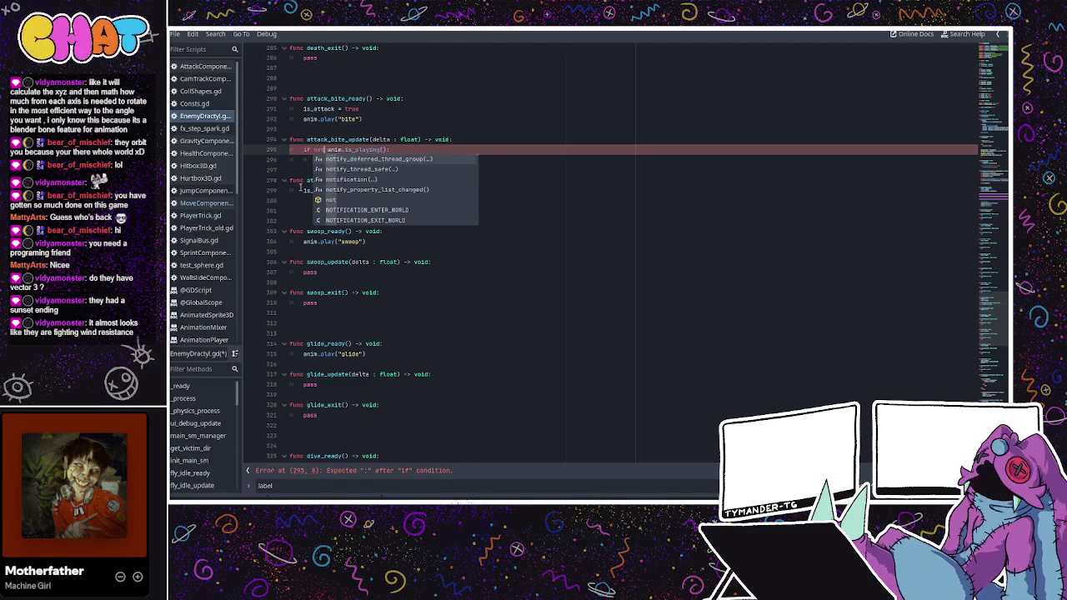
- Add main_sm.dispatch(&"to_alert") under the condition and run the project
{"action": "left_click", "coordinate": [298, 159]}
{"action": "type", "text": "main"}
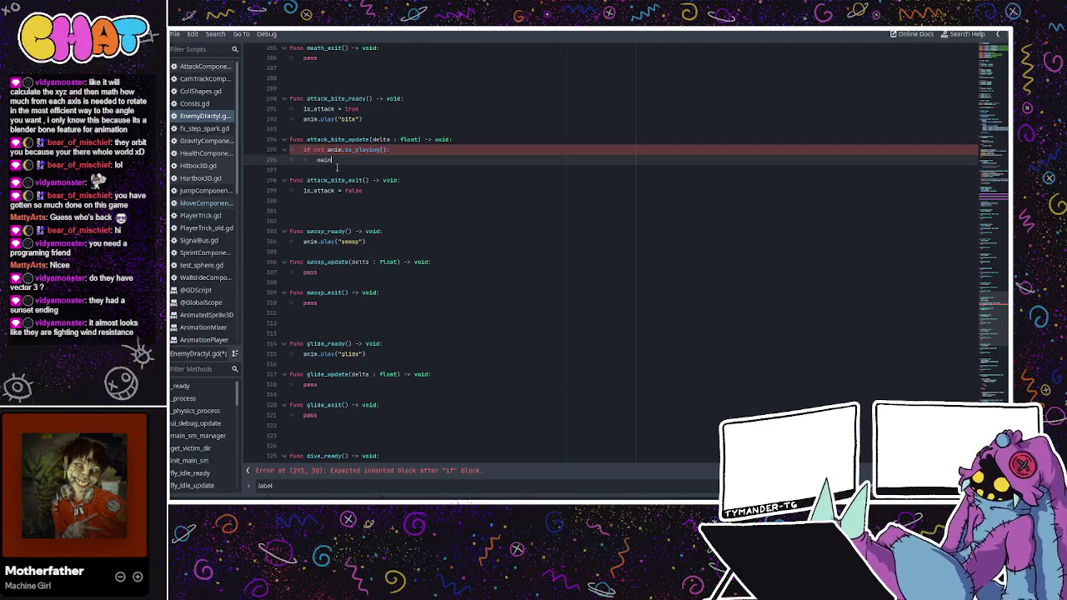
{"action": "type", "text": "_sm.dispat"}
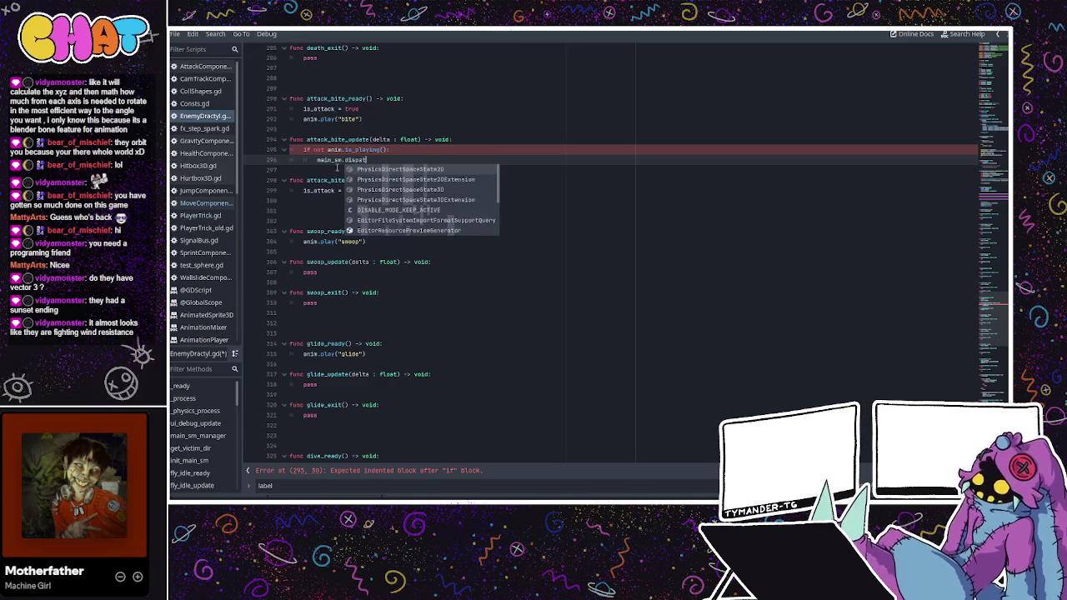
{"action": "type", "text": "ch"}
{"action": "key", "text": "Return"}
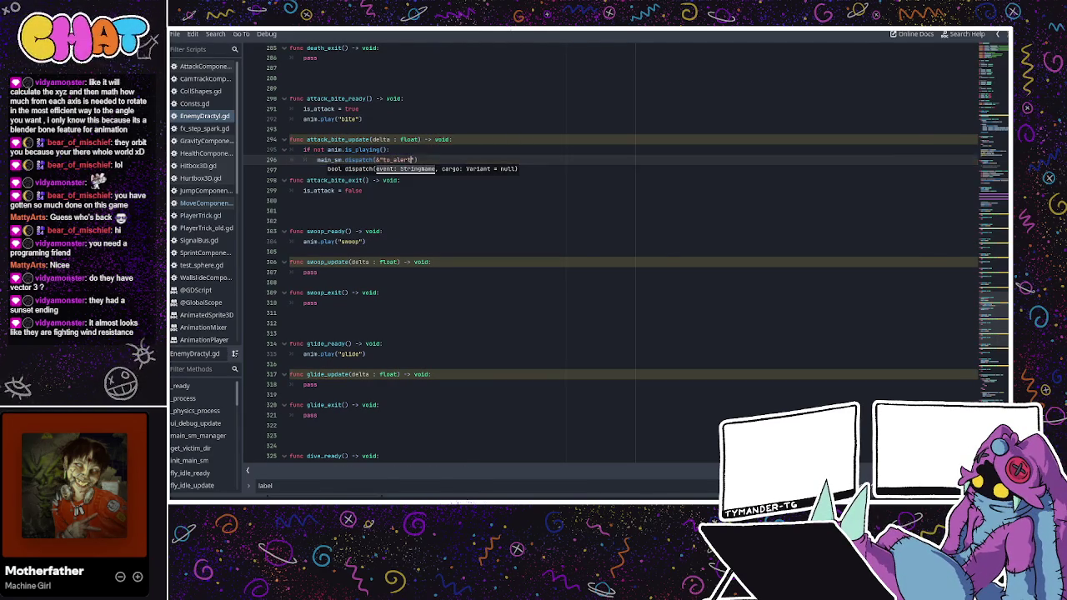
{"action": "key", "text": "F5"}
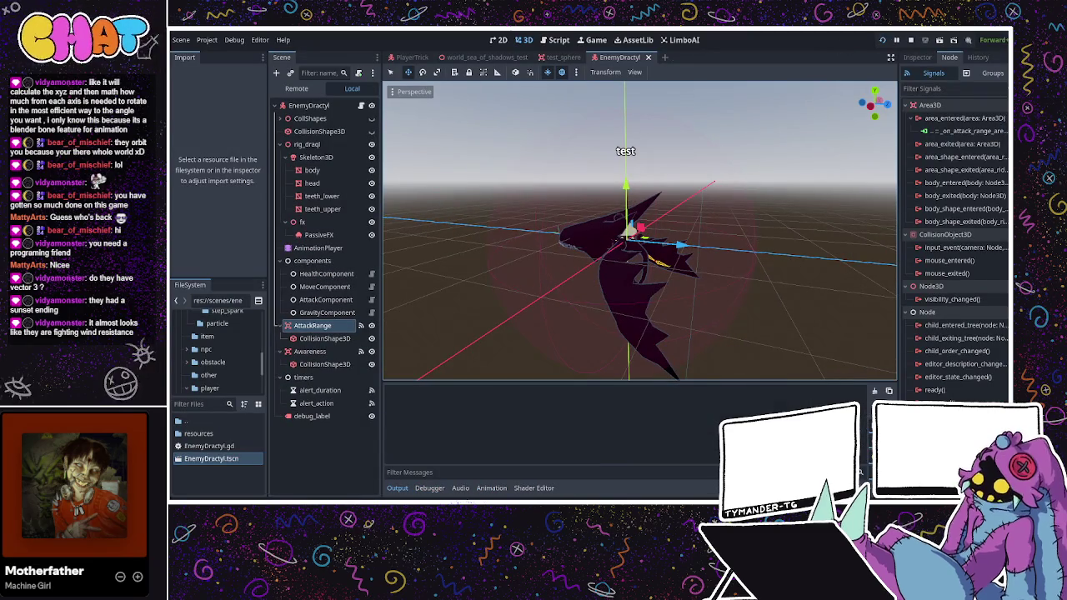
- Run the player toward the dractyl enemies to watch them close in, then stop the game
{"action": "key", "text": "w"}
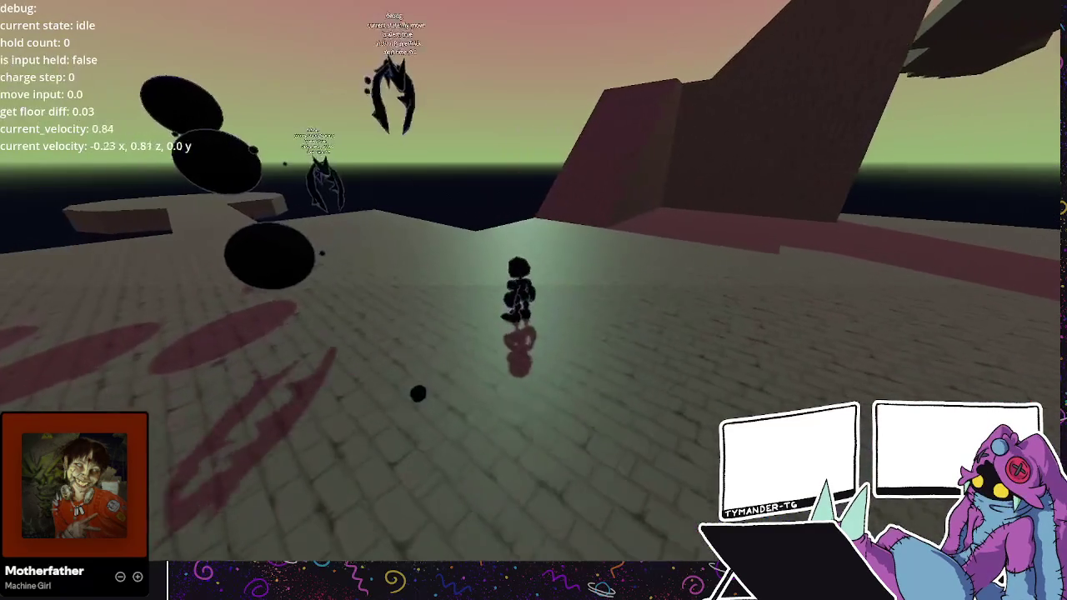
{"action": "key", "text": "w"}
{"action": "key", "text": "w"}
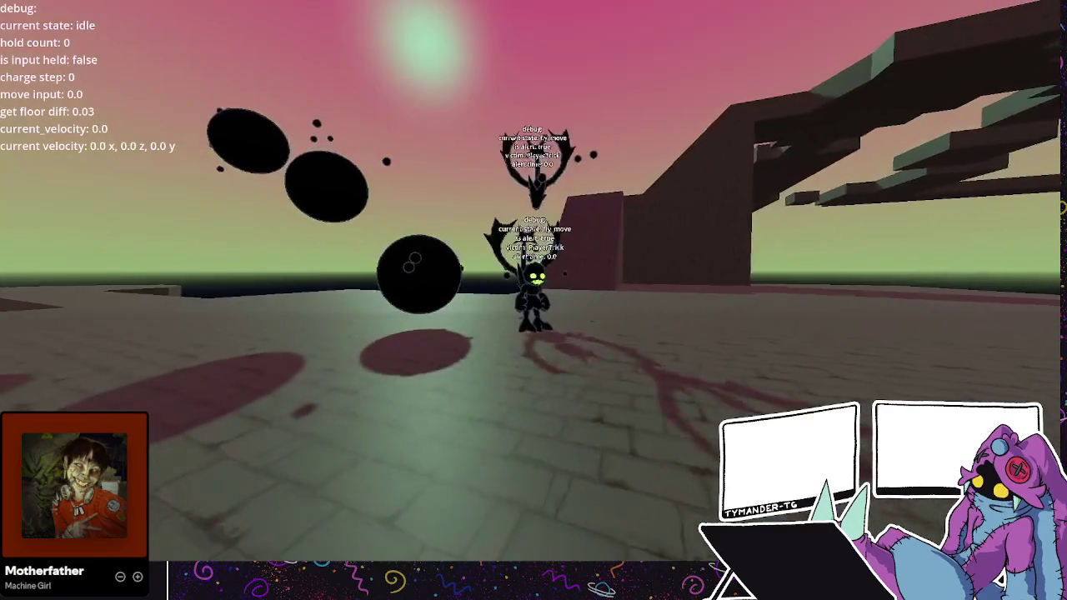
{"action": "key", "text": "w"}
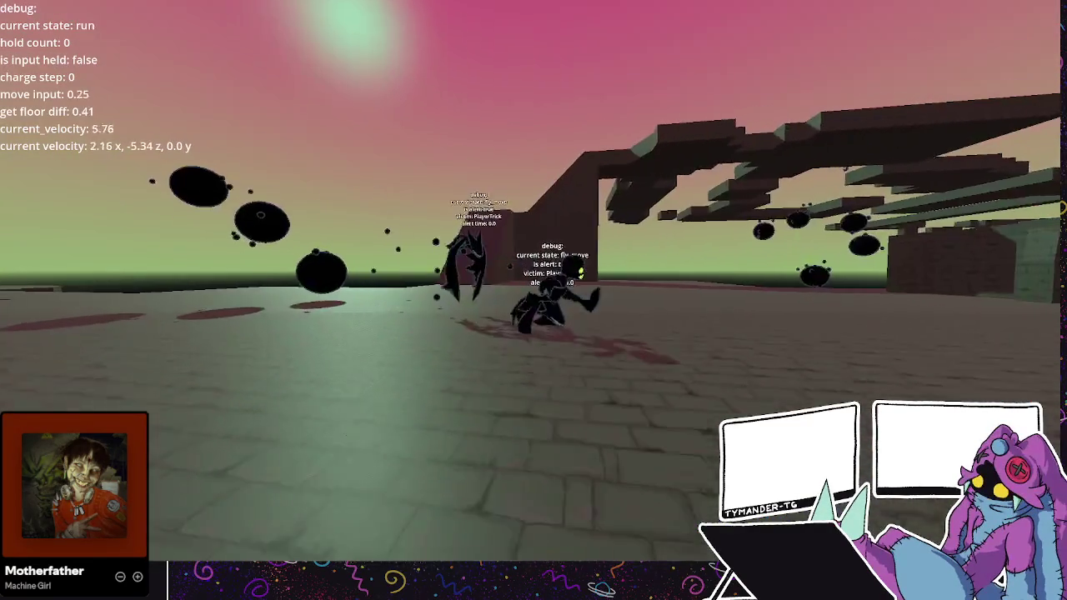
{"action": "key", "text": "w"}
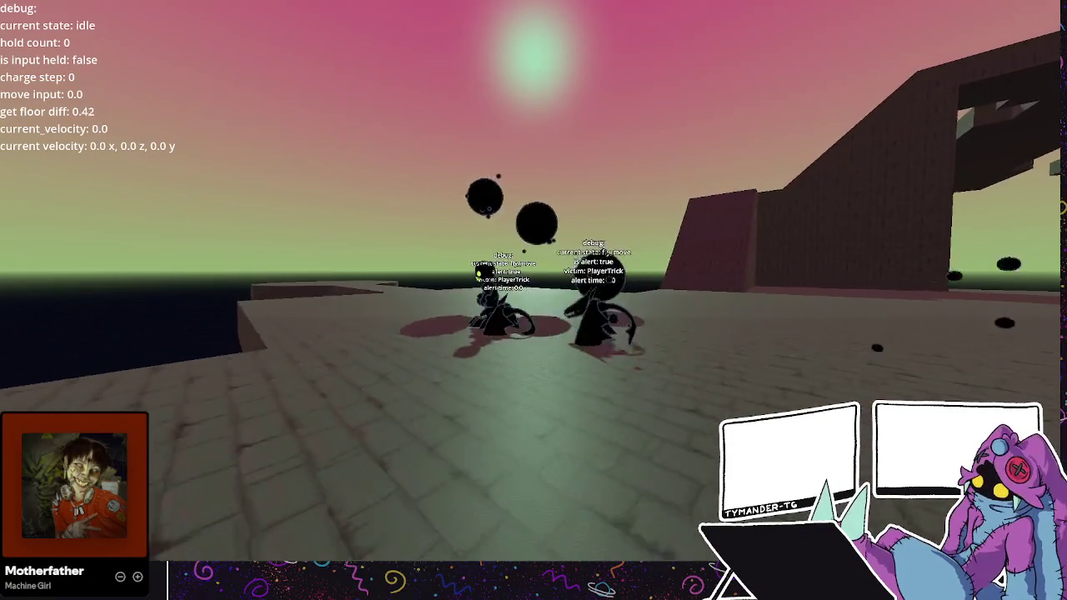
{"action": "key", "text": "F8"}
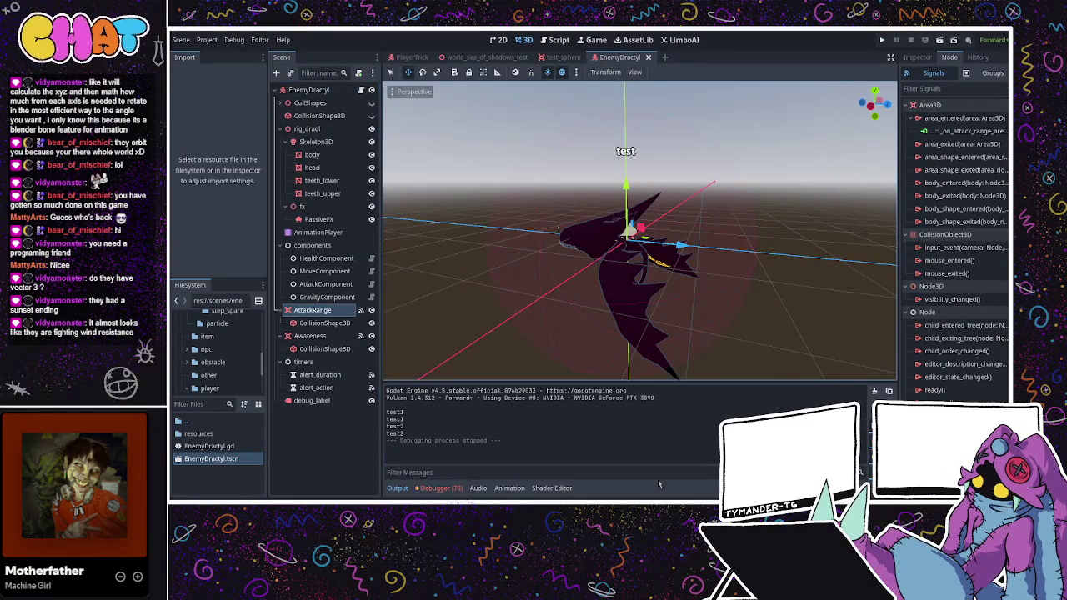
- Return to EnemyDractyl.gd and review the bite functions around lines 292–295
{"action": "key", "text": "ctrl+F3"}
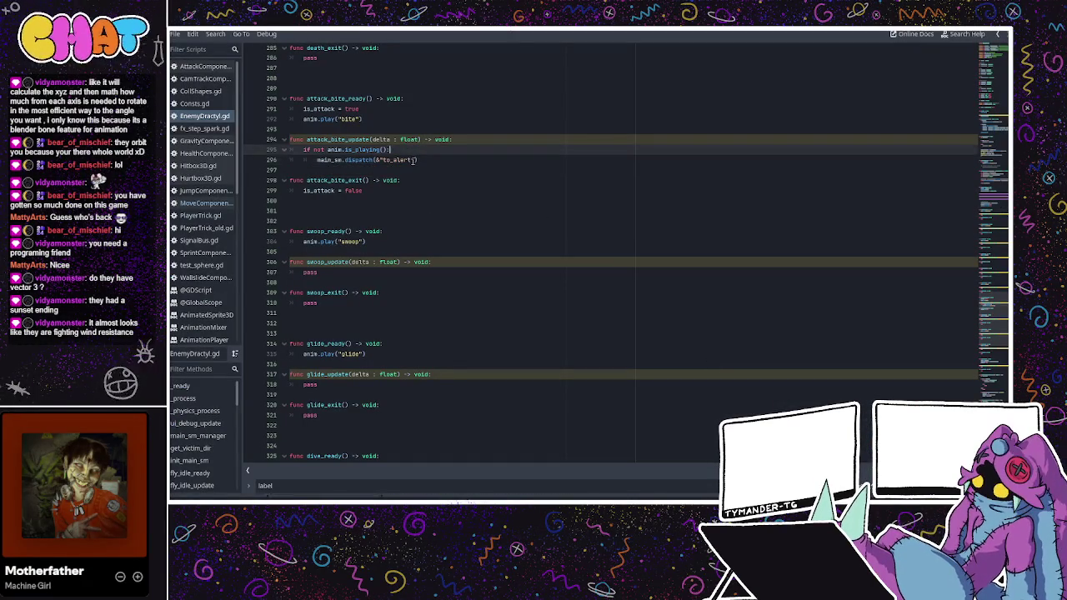
{"action": "left_click", "coordinate": [314, 149]}
{"action": "double_click", "coordinate": [350, 151]}
{"action": "scroll", "coordinate": [349, 155], "scroll_direction": "up", "scroll_amount": 1}
{"action": "left_click", "coordinate": [361, 151]}
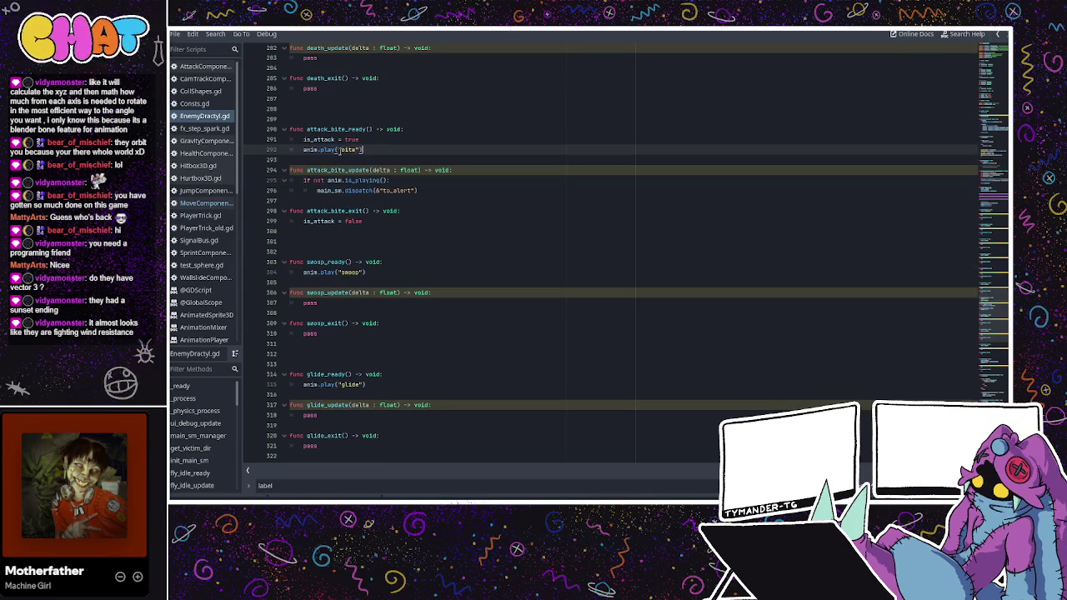
{"action": "double_click", "coordinate": [348, 150]}
{"action": "left_click", "coordinate": [376, 150]}
{"action": "scroll", "coordinate": [404, 191], "scroll_direction": "down", "scroll_amount": 20}
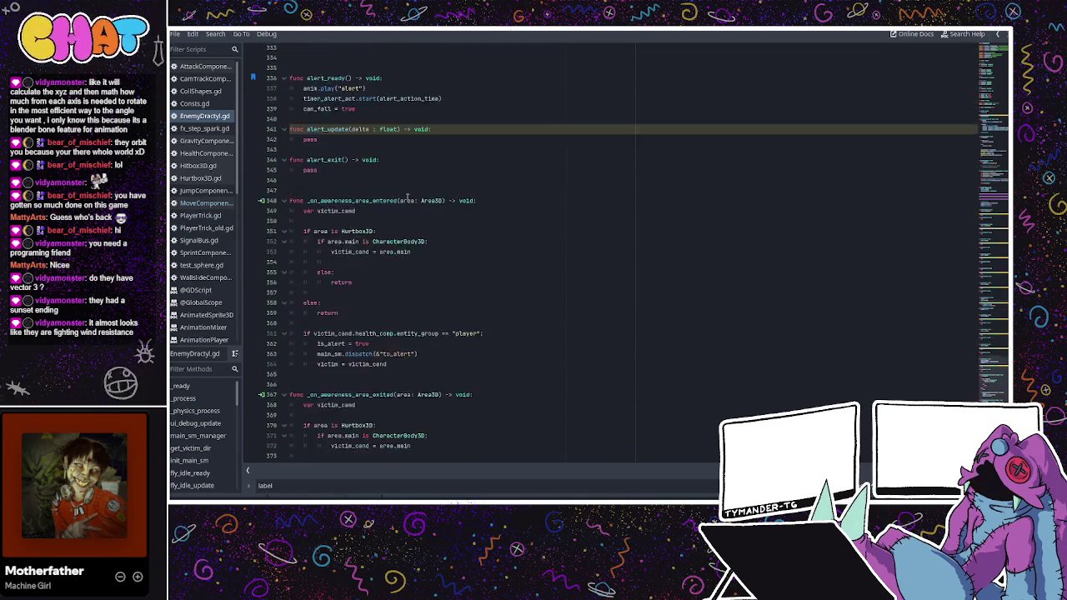
- Select the Hurtbox3D and CharacterBody3D check lines in the awareness-area handlers for reuse
{"action": "left_click", "coordinate": [406, 427]}
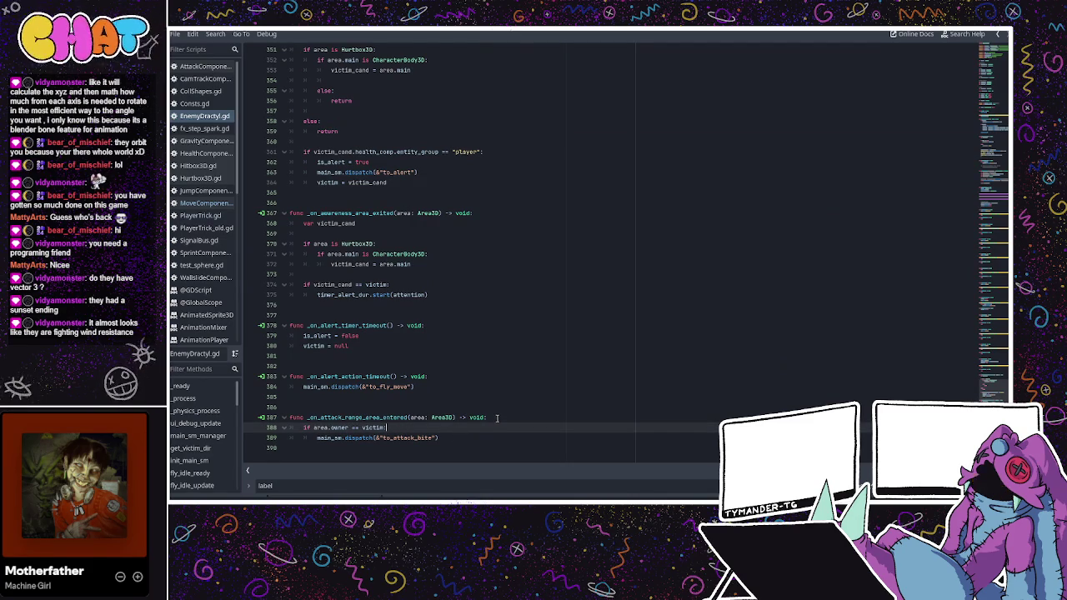
{"action": "left_click_drag", "start_coordinate": [347, 427], "coordinate": [318, 428]}
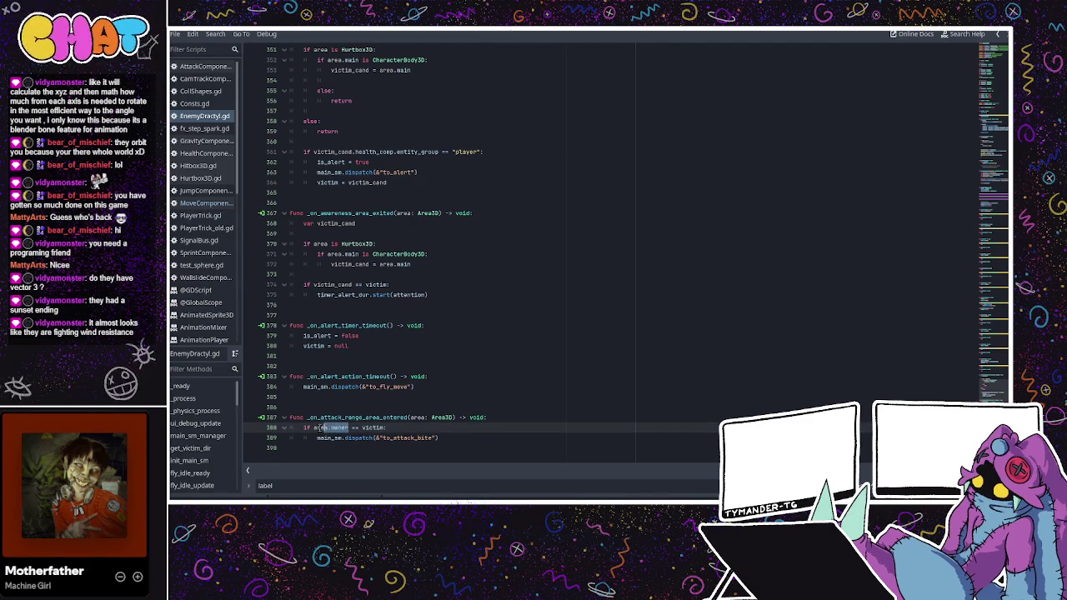
{"action": "left_click", "coordinate": [405, 247]}
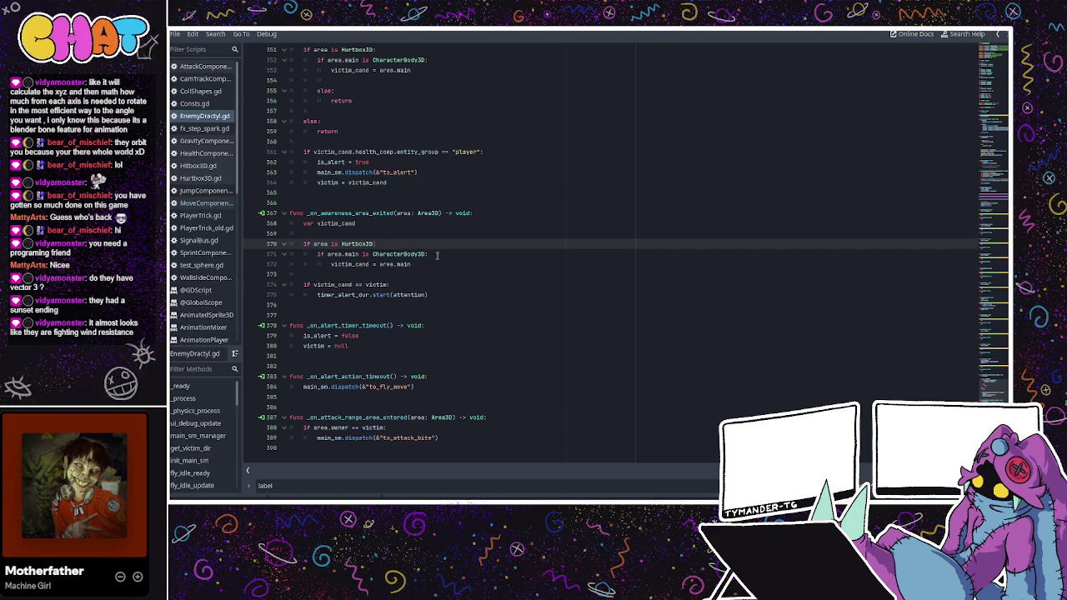
{"action": "mouse_move", "coordinate": [437, 255]}
{"action": "left_mouse_down"}
{"action": "mouse_move", "coordinate": [335, 255]}
{"action": "mouse_move", "coordinate": [300, 243]}
{"action": "left_mouse_up"}
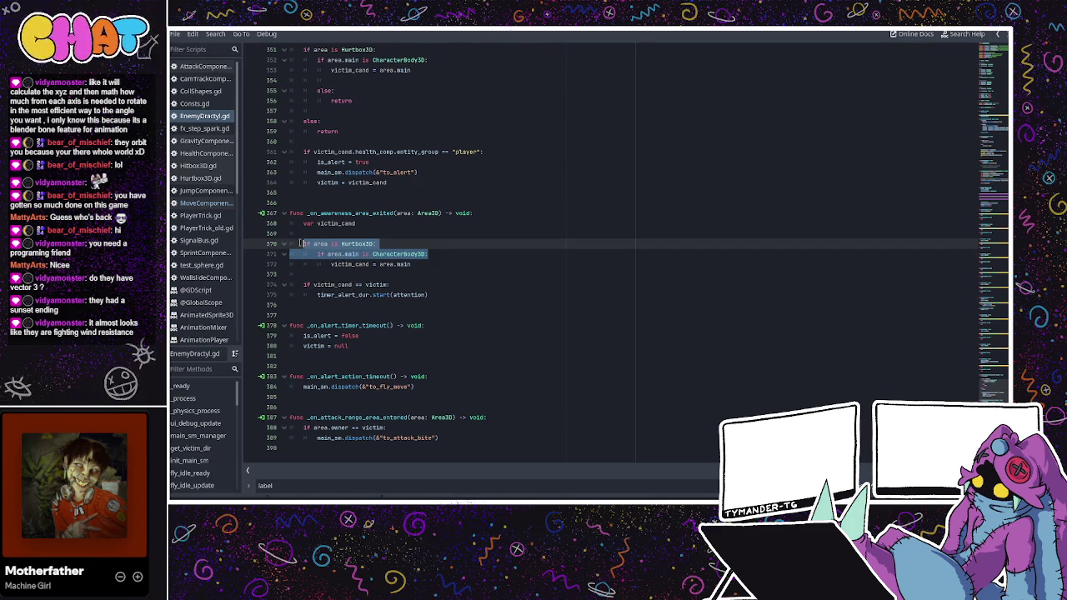
{"action": "scroll", "coordinate": [368, 296], "scroll_direction": "up", "scroll_amount": 3}
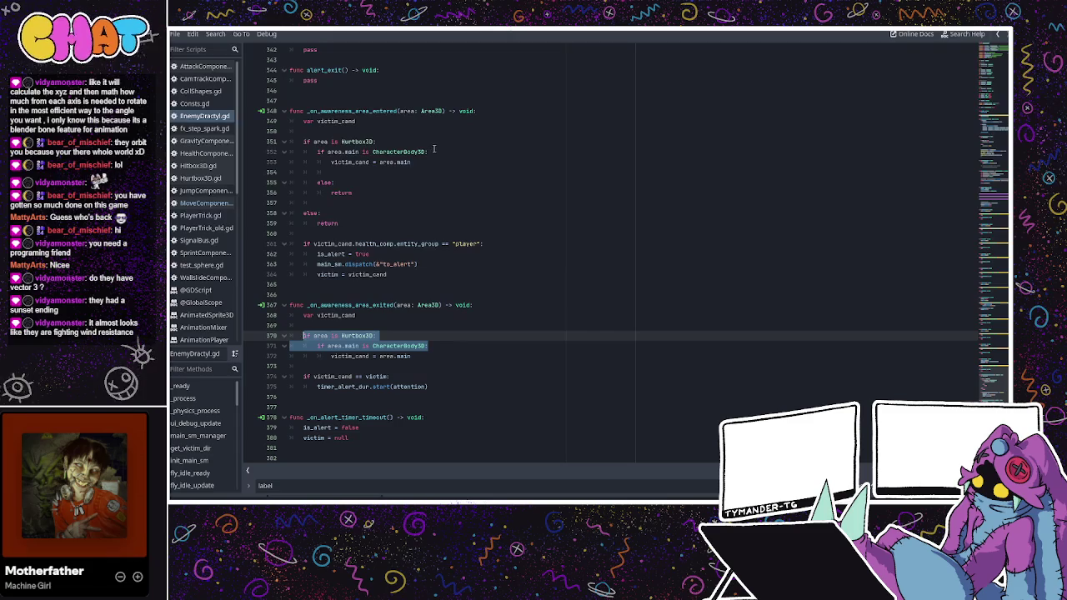
{"action": "left_click_drag", "start_coordinate": [433, 152], "coordinate": [303, 141]}
{"action": "key", "text": "ctrl+c"}
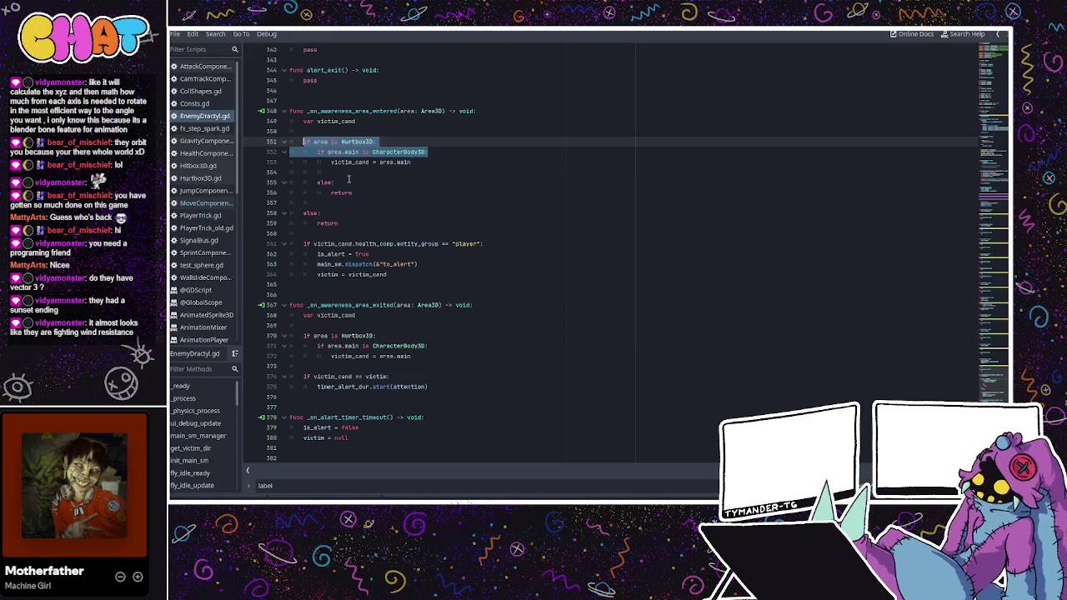
{"action": "scroll", "coordinate": [385, 309], "scroll_direction": "down", "scroll_amount": 3}
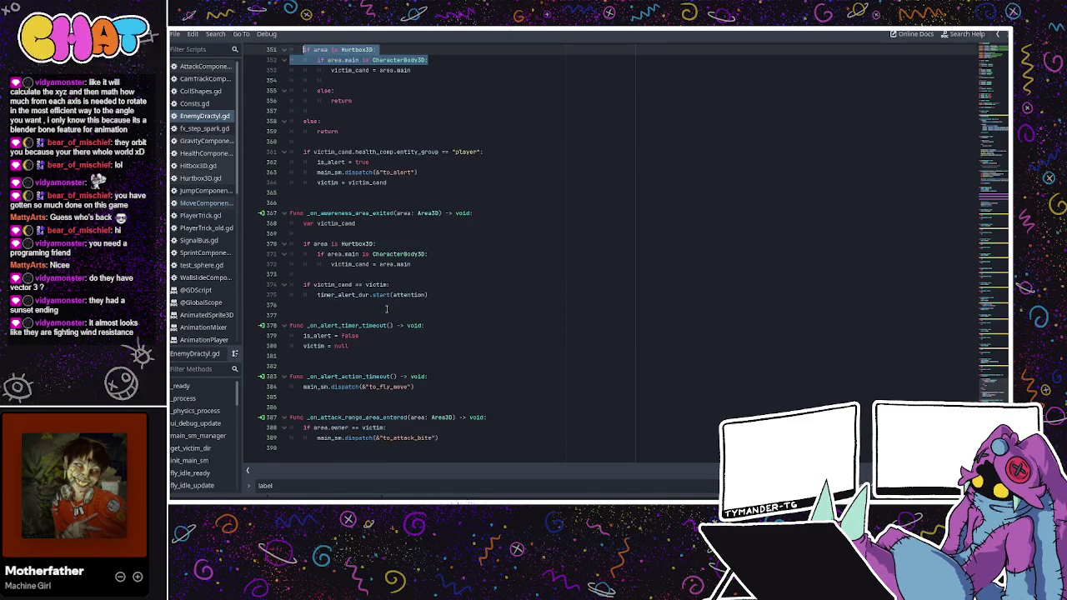
- Swap the area.owner == victim check for the pasted type checks plus area.main == victim, nesting the bite dispatch
{"action": "left_click_drag", "start_coordinate": [393, 428], "coordinate": [307, 427]}
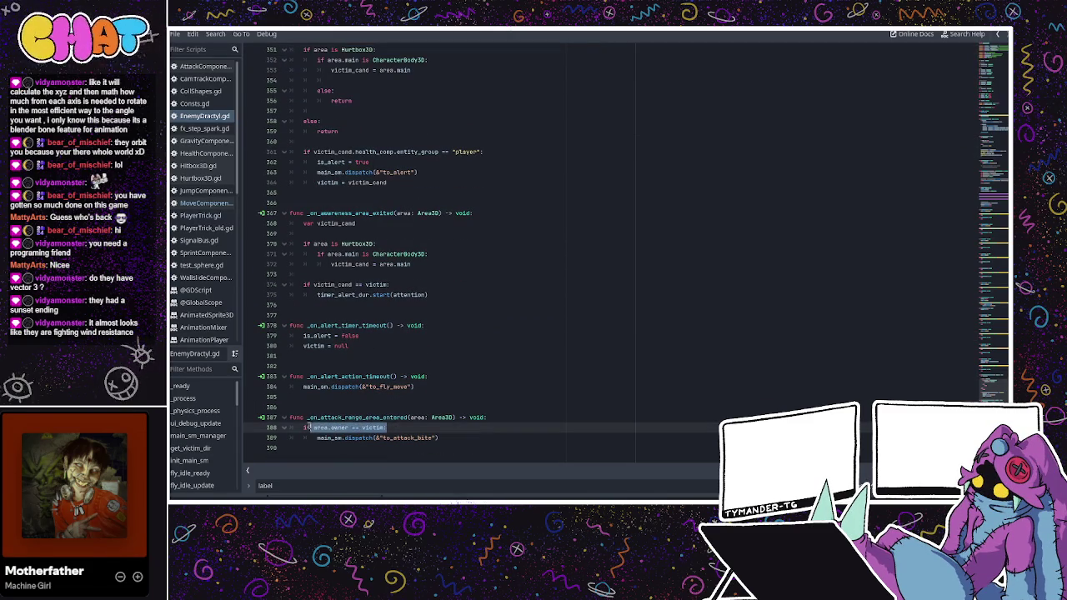
{"action": "key", "text": "ctrl+v"}
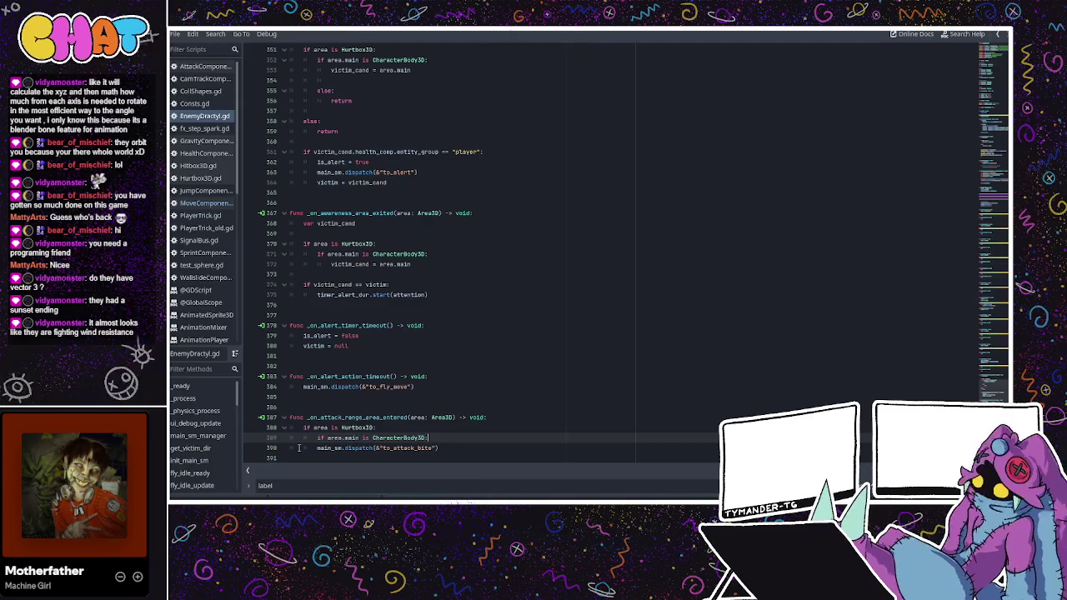
{"action": "key", "text": "Tab"}
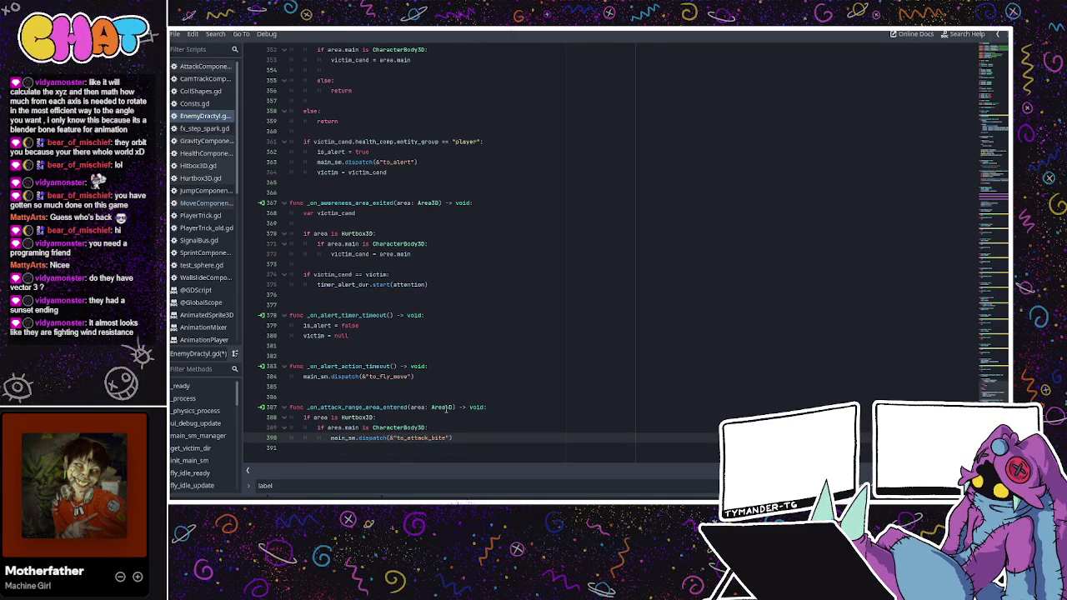
{"action": "left_click", "coordinate": [433, 427]}
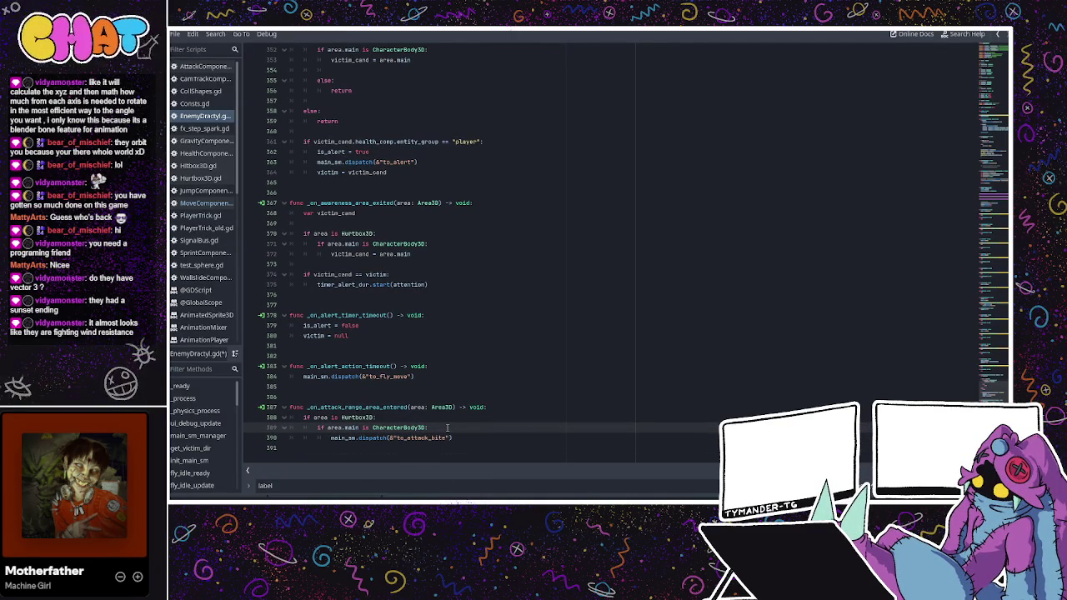
{"action": "key", "text": "Return"}
{"action": "type", "text": ".main == v"}
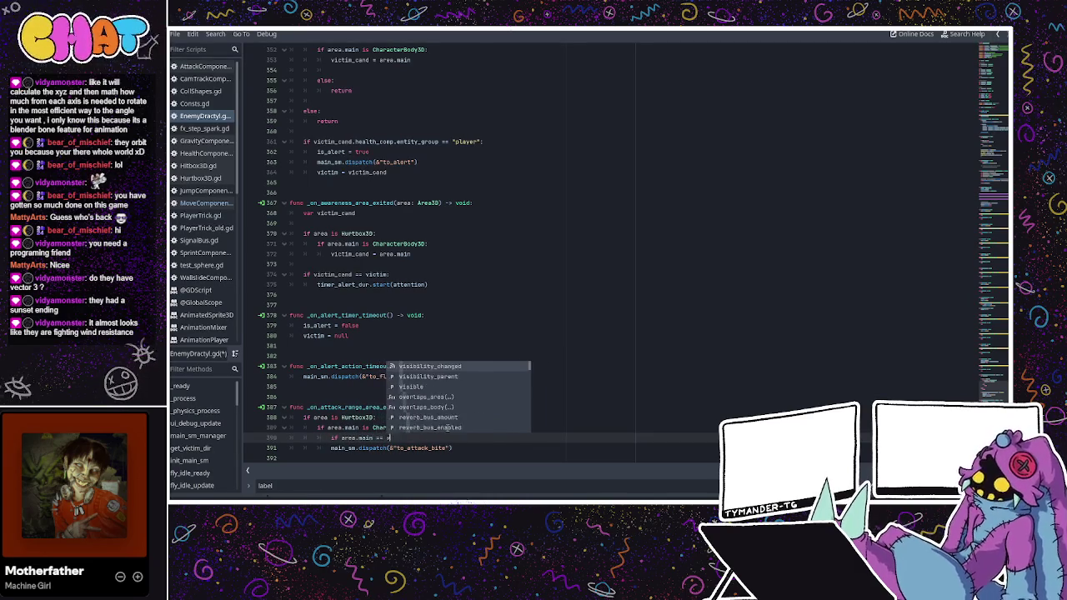
{"action": "type", "text": "ictim:"}
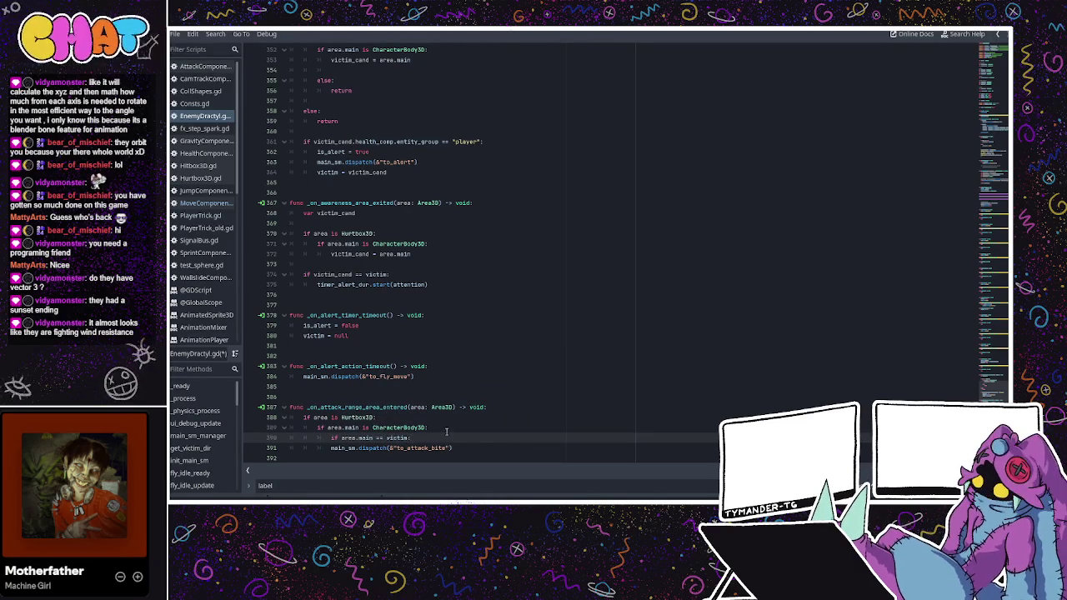
{"action": "left_click", "coordinate": [322, 452]}
{"action": "key", "text": "Tab"}
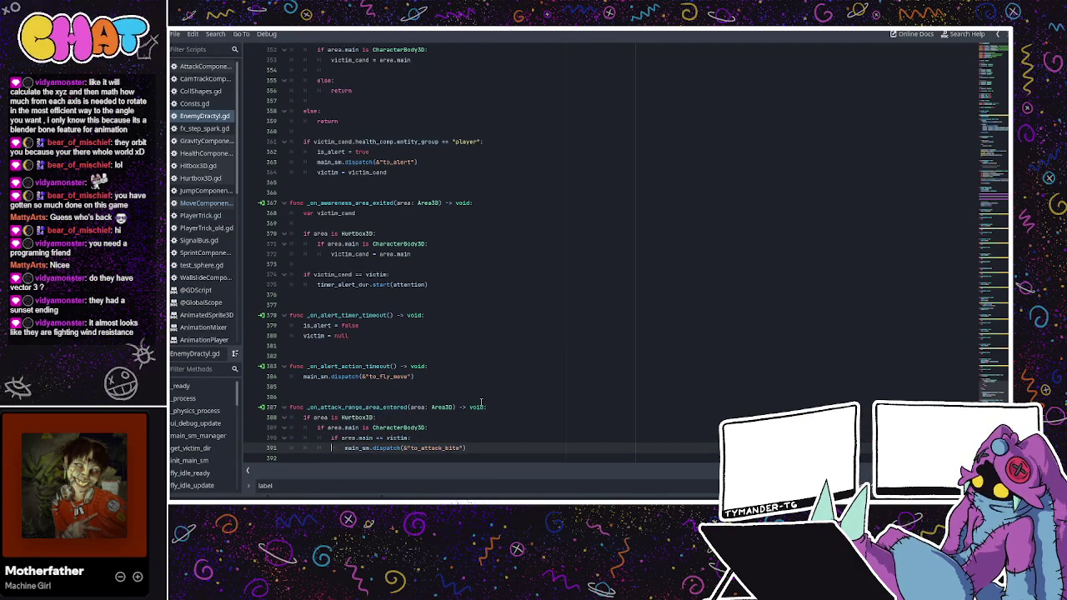
{"action": "left_click", "coordinate": [563, 308]}
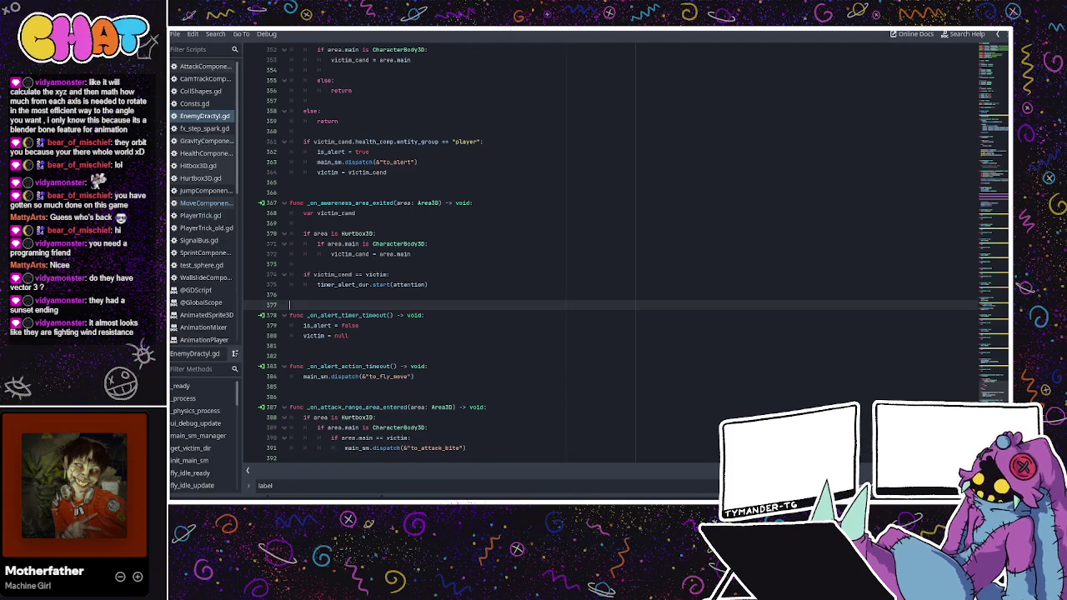
{"action": "scroll", "coordinate": [505, 244], "scroll_direction": "up", "scroll_amount": 10}
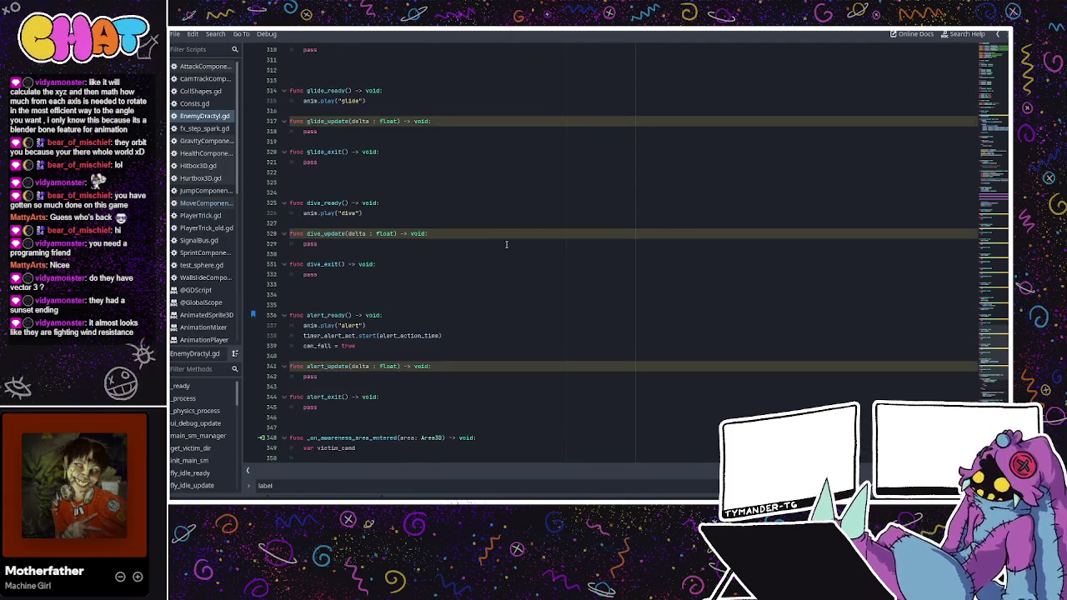
{"action": "key", "text": "alt+Tab"}
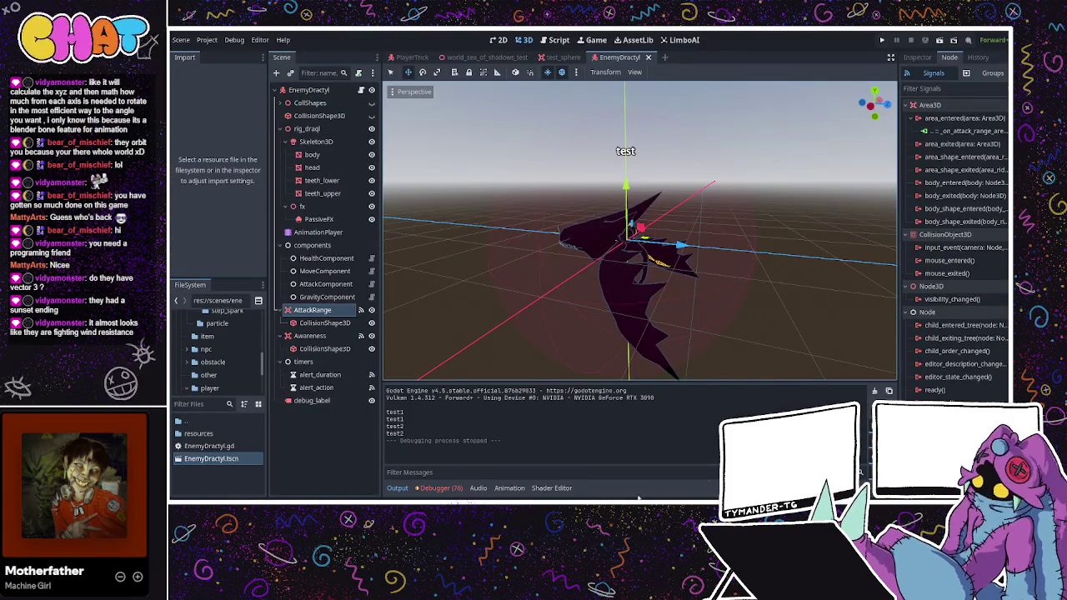
{"action": "key", "text": "alt+Tab"}
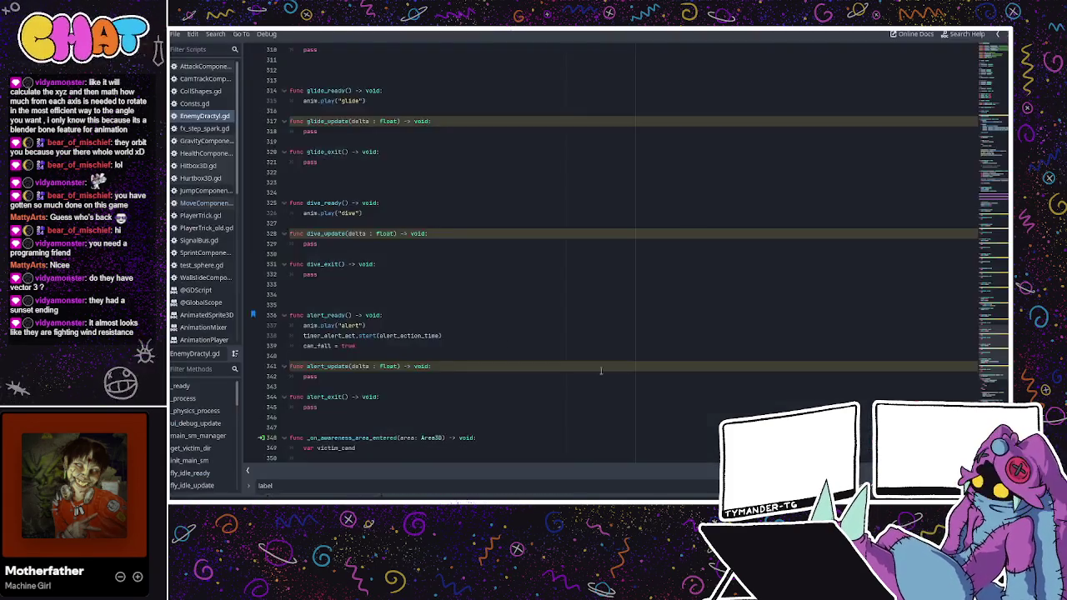
{"action": "scroll", "coordinate": [421, 311], "scroll_direction": "up", "scroll_amount": 10}
{"action": "scroll", "coordinate": [422, 311], "scroll_direction": "up", "scroll_amount": 15}
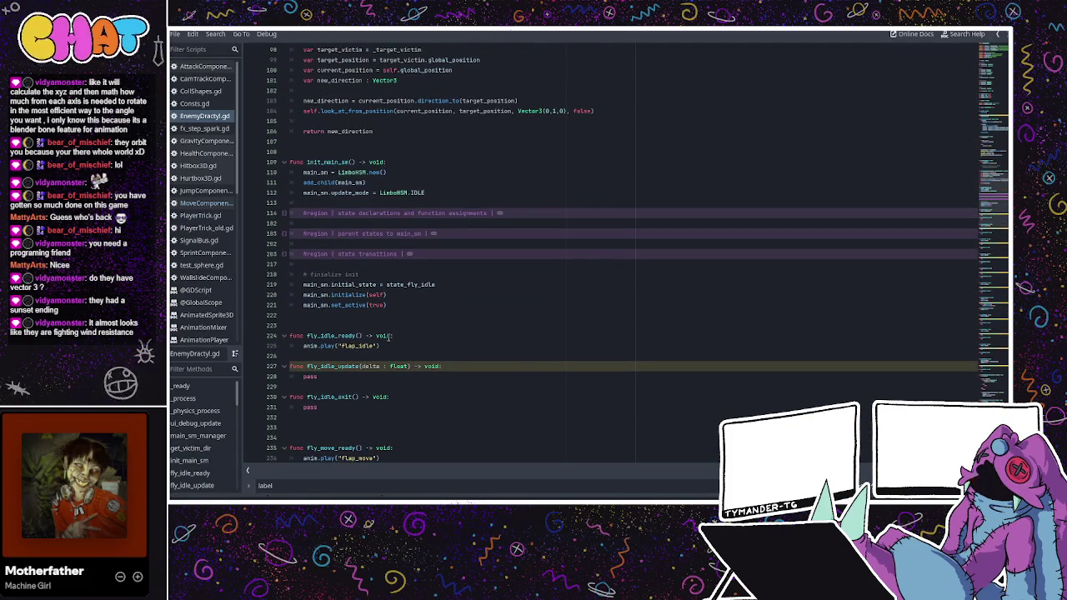
{"action": "left_click", "coordinate": [382, 345]}
{"action": "scroll", "coordinate": [395, 345], "scroll_direction": "up", "scroll_amount": 1}
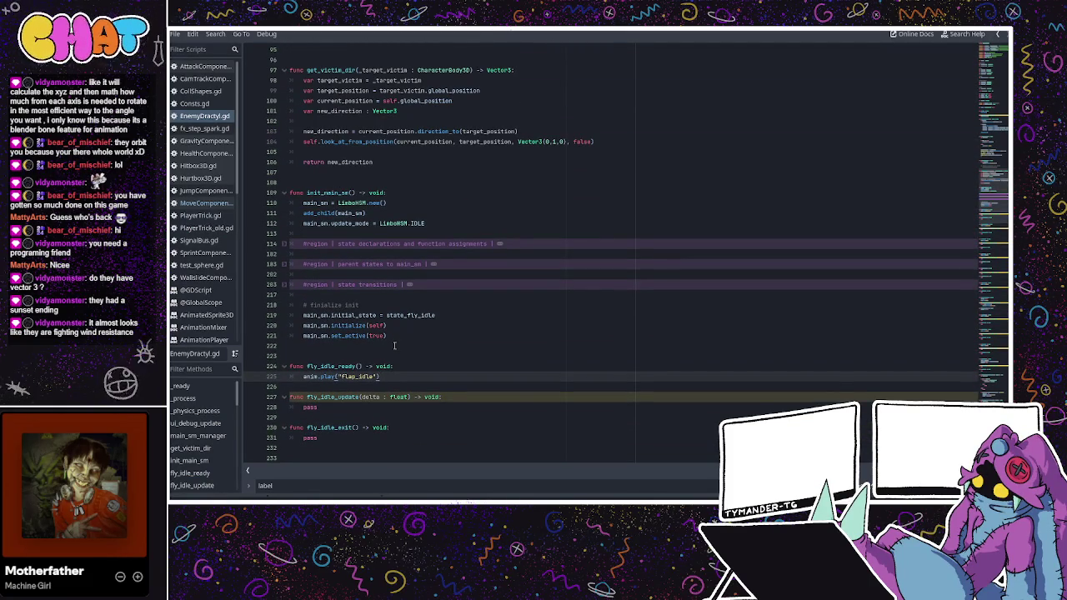
{"action": "scroll", "coordinate": [394, 345], "scroll_direction": "down", "scroll_amount": 2}
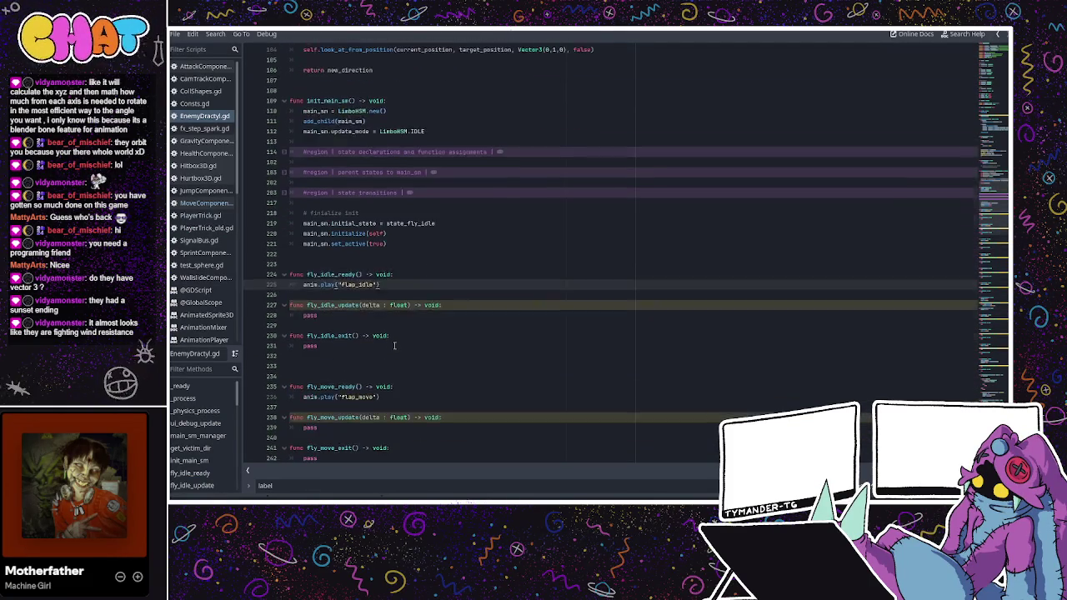
{"action": "scroll", "coordinate": [364, 182], "scroll_direction": "up", "scroll_amount": 3}
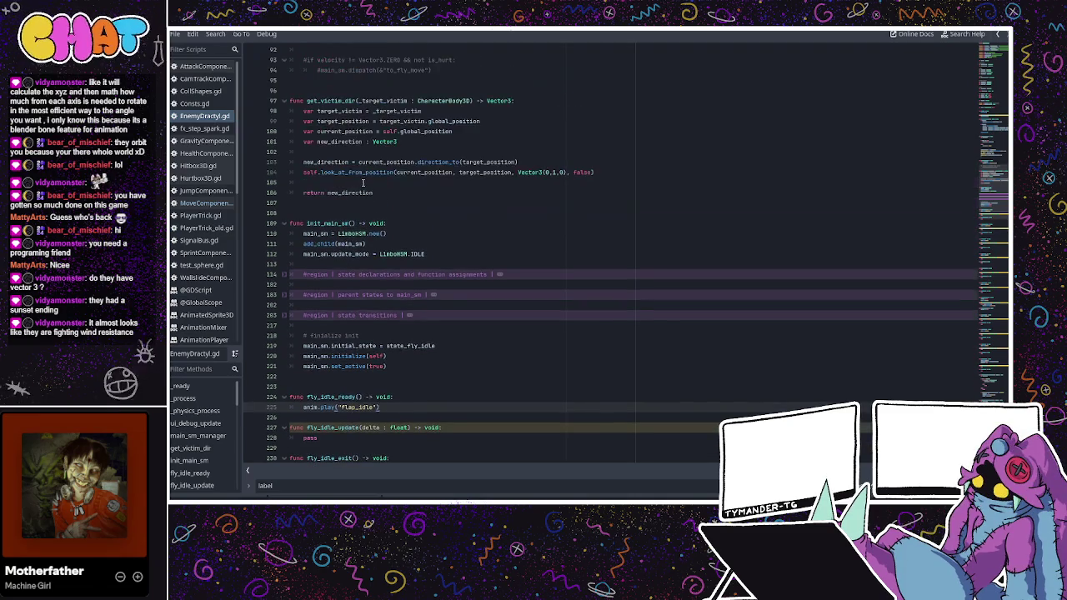
{"action": "scroll", "coordinate": [378, 183], "scroll_direction": "up", "scroll_amount": 4}
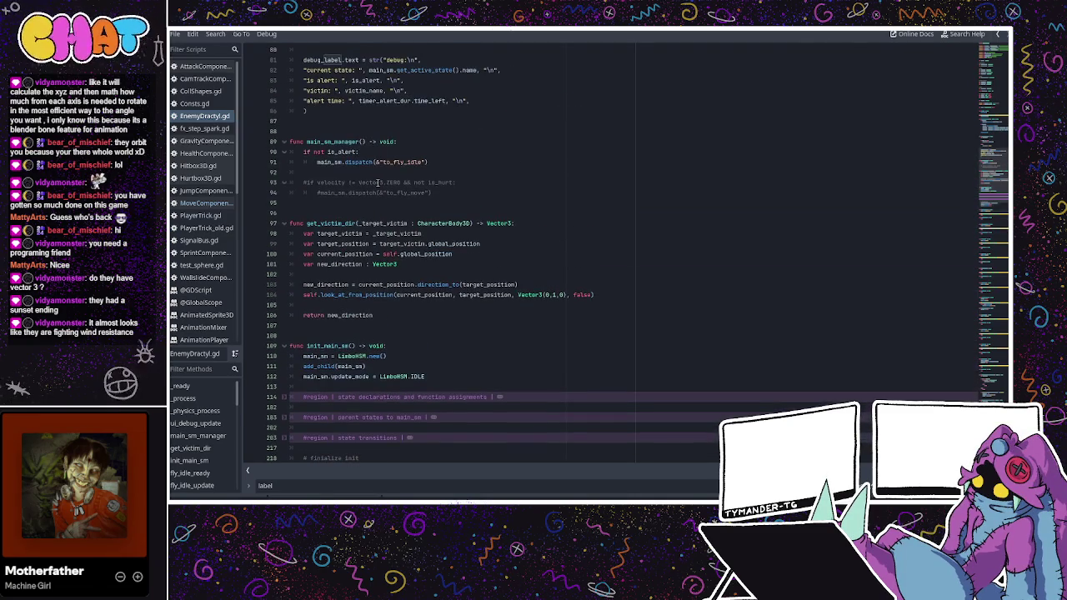
{"action": "left_click", "coordinate": [358, 152]}
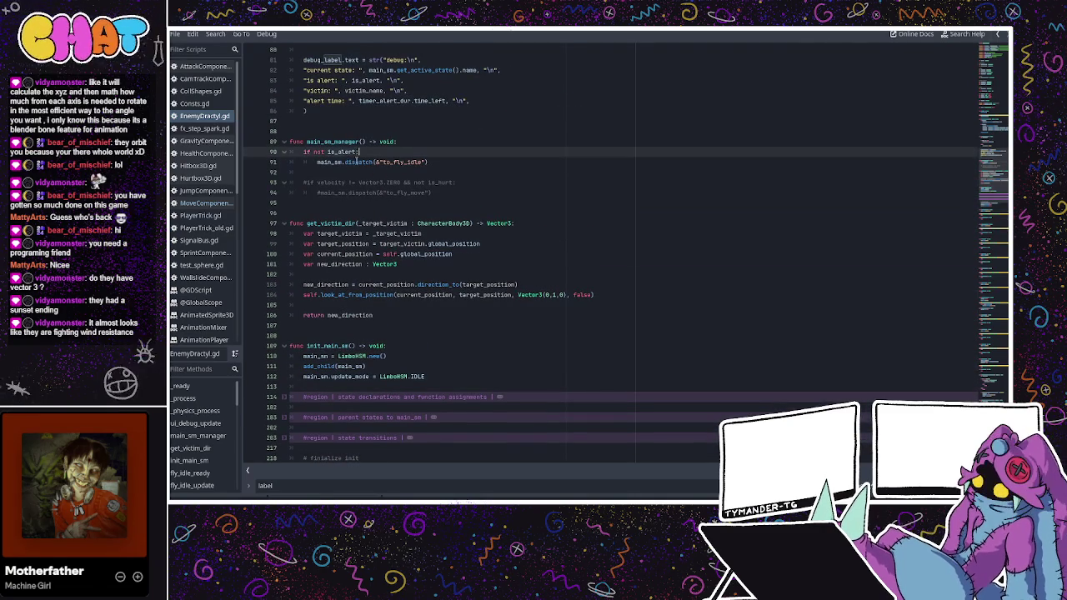
{"action": "type", "text": "and n"}
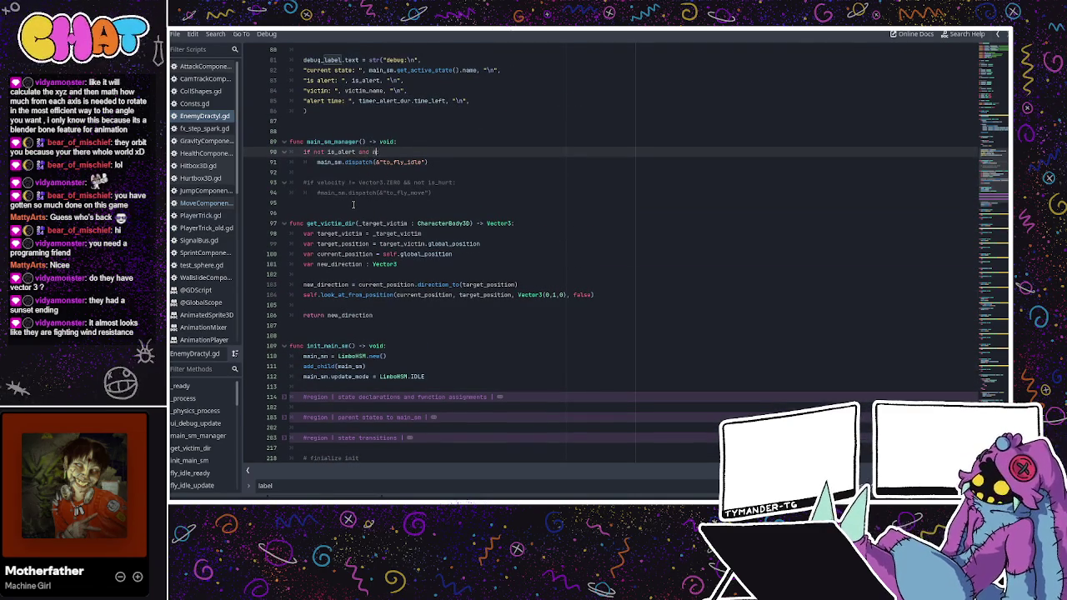
{"action": "type", "text": "ot is_attack"}
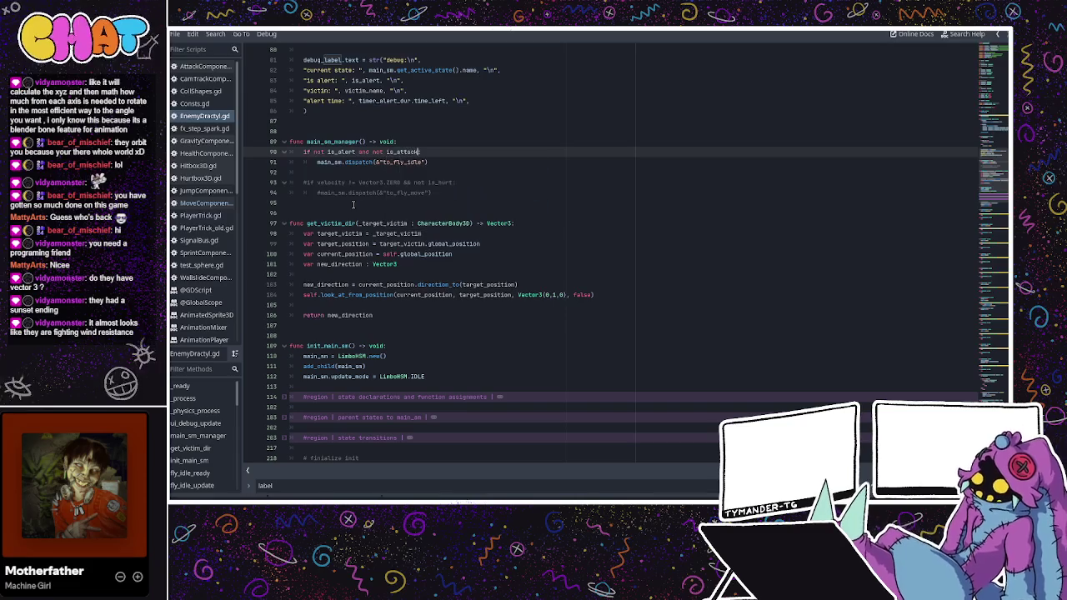
{"action": "scroll", "coordinate": [352, 204], "scroll_direction": "up", "scroll_amount": 1}
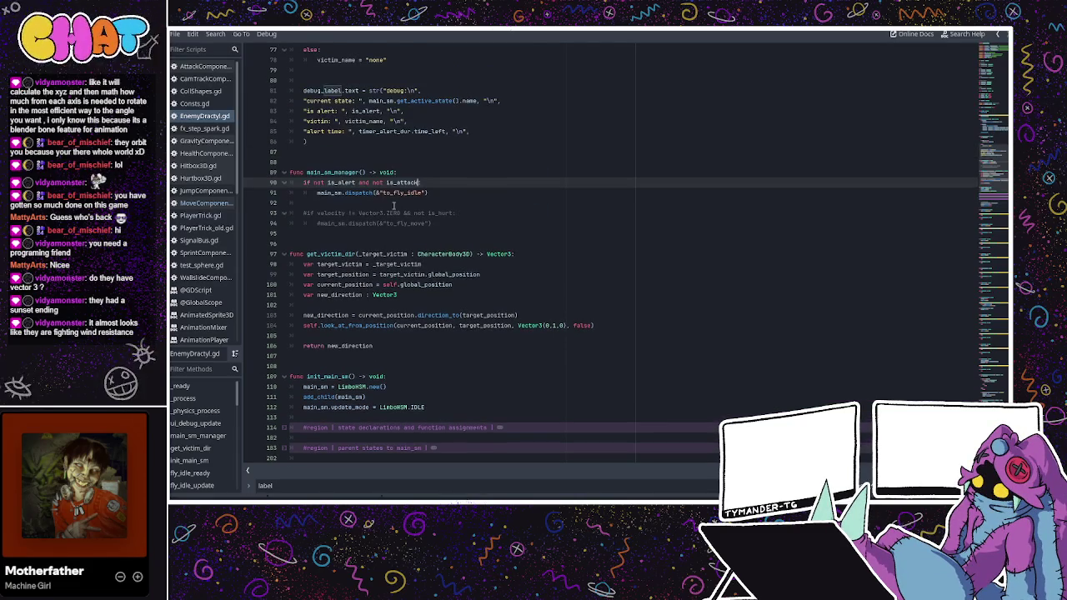
{"action": "scroll", "coordinate": [417, 212], "scroll_direction": "up", "scroll_amount": 1}
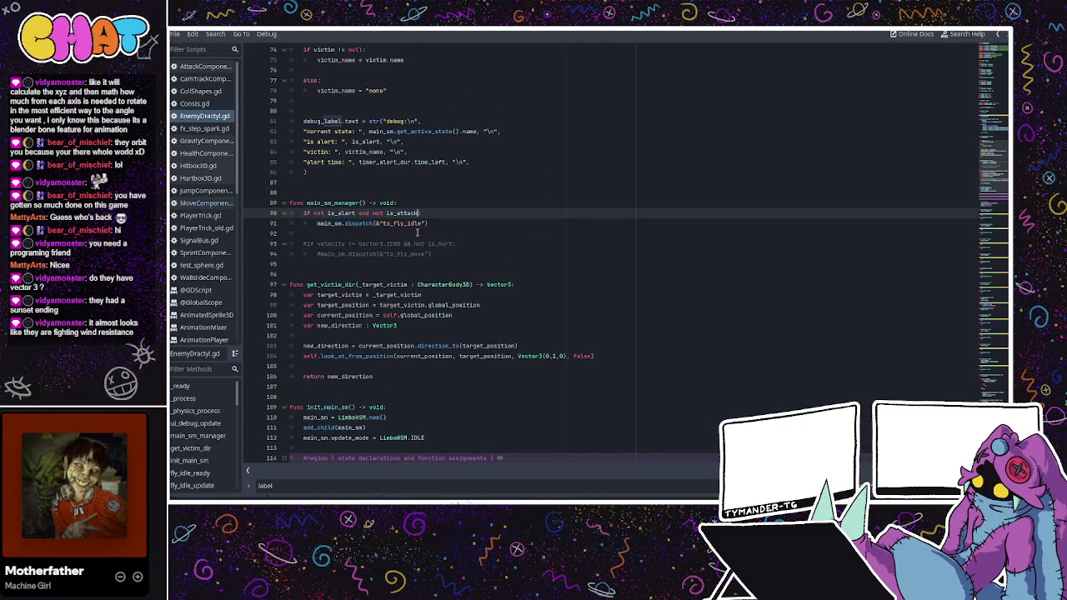
{"action": "scroll", "coordinate": [416, 233], "scroll_direction": "up", "scroll_amount": 2}
{"action": "scroll", "coordinate": [418, 232], "scroll_direction": "up", "scroll_amount": 2}
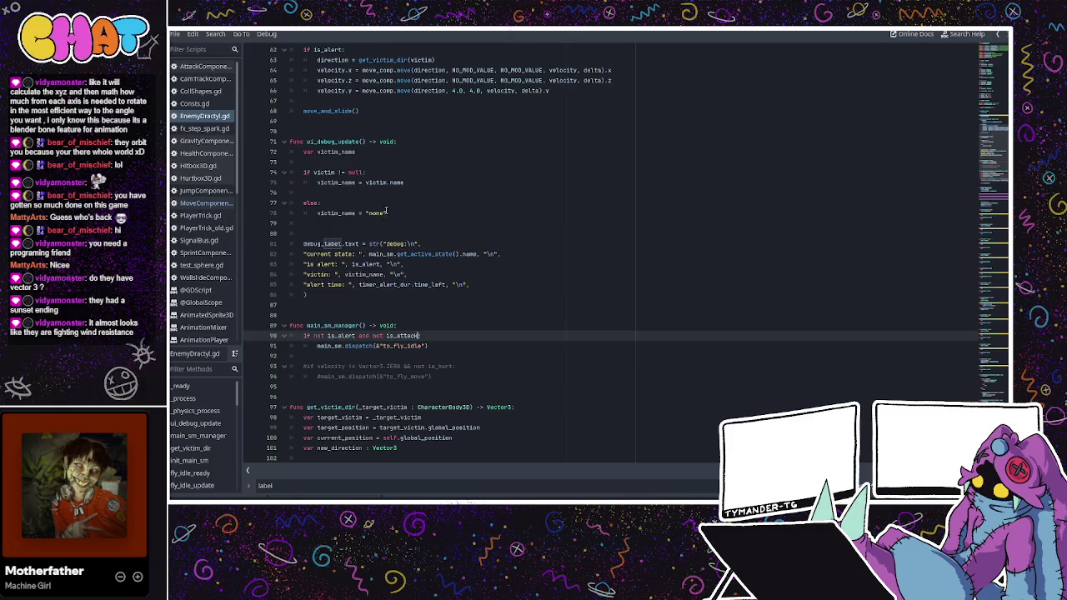
{"action": "scroll", "coordinate": [386, 211], "scroll_direction": "up", "scroll_amount": 2}
{"action": "scroll", "coordinate": [386, 211], "scroll_direction": "up", "scroll_amount": 4}
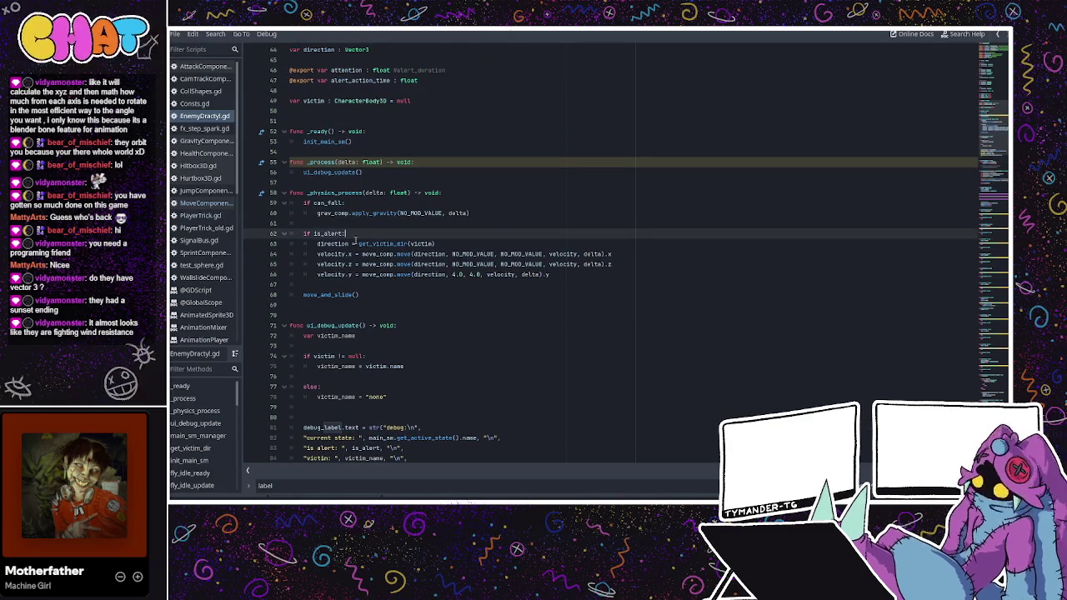
{"action": "double_click", "coordinate": [332, 243]}
{"action": "left_click", "coordinate": [341, 233]}
{"action": "scroll", "coordinate": [431, 243], "scroll_direction": "down", "scroll_amount": 1}
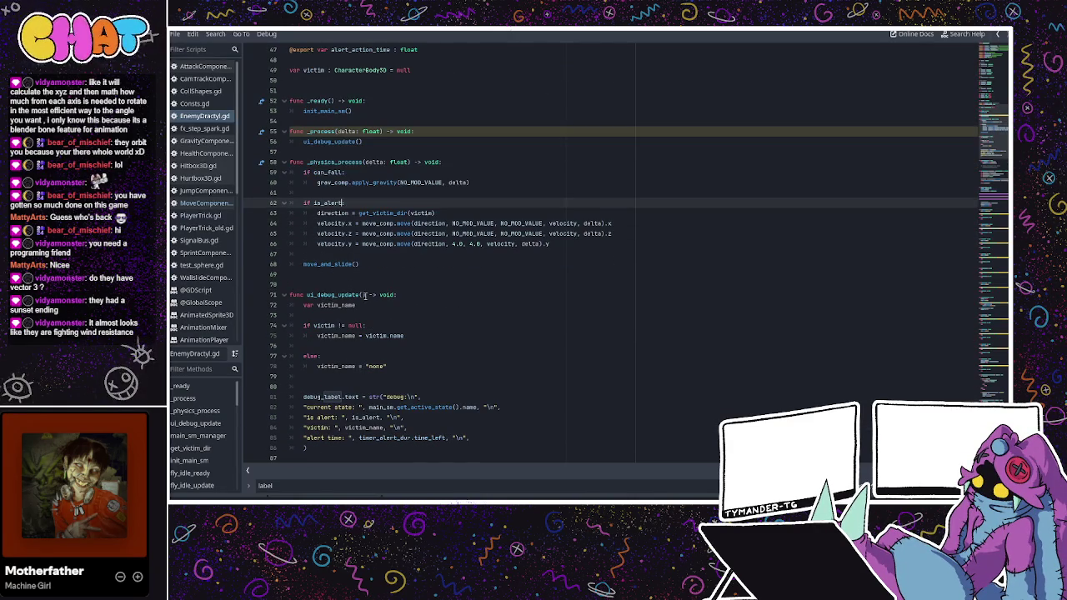
{"action": "scroll", "coordinate": [365, 294], "scroll_direction": "down", "scroll_amount": 20}
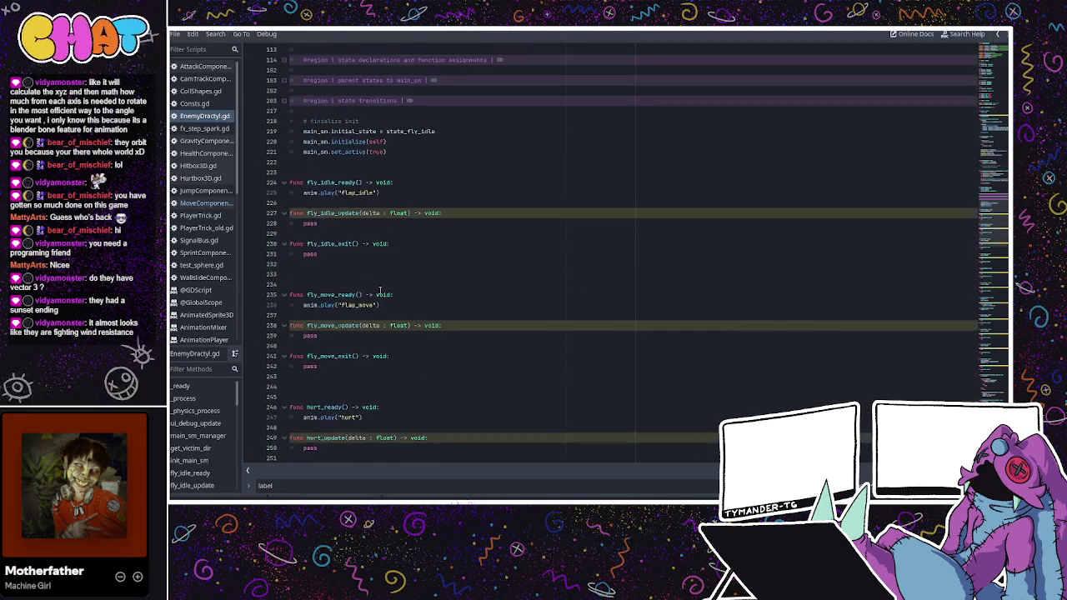
{"action": "scroll", "coordinate": [380, 290], "scroll_direction": "down", "scroll_amount": 15}
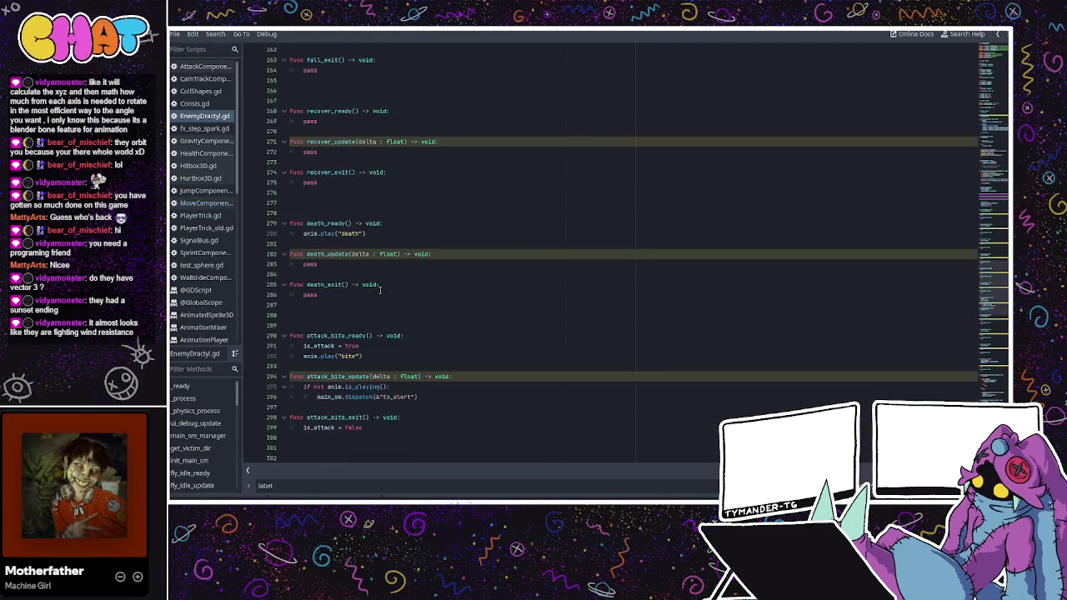
{"action": "scroll", "coordinate": [380, 290], "scroll_direction": "down", "scroll_amount": 4}
{"action": "scroll", "coordinate": [380, 290], "scroll_direction": "down", "scroll_amount": 4}
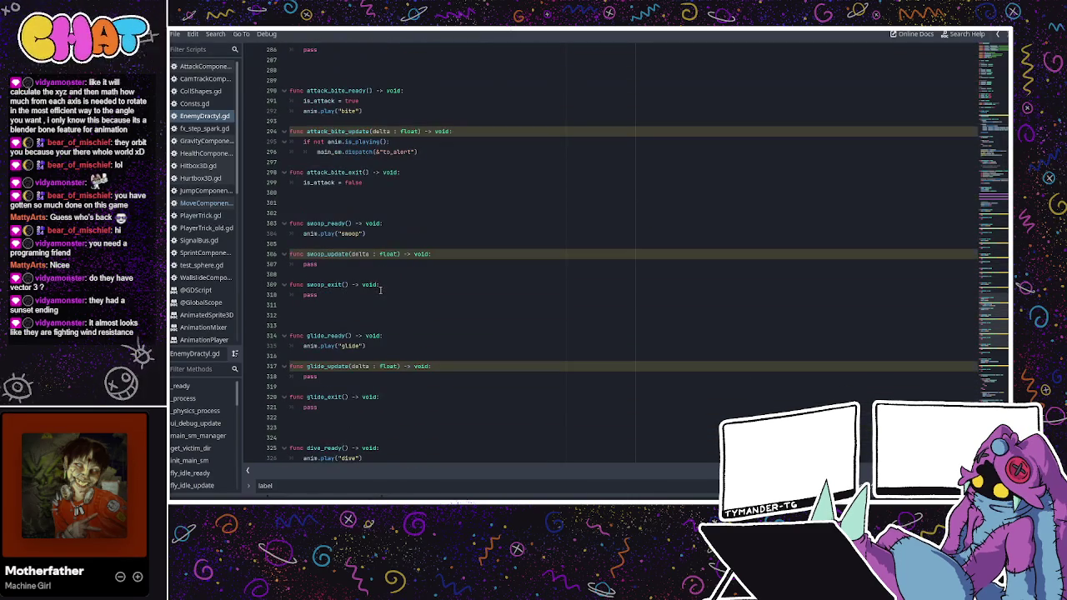
{"action": "scroll", "coordinate": [398, 212], "scroll_direction": "down", "scroll_amount": 9}
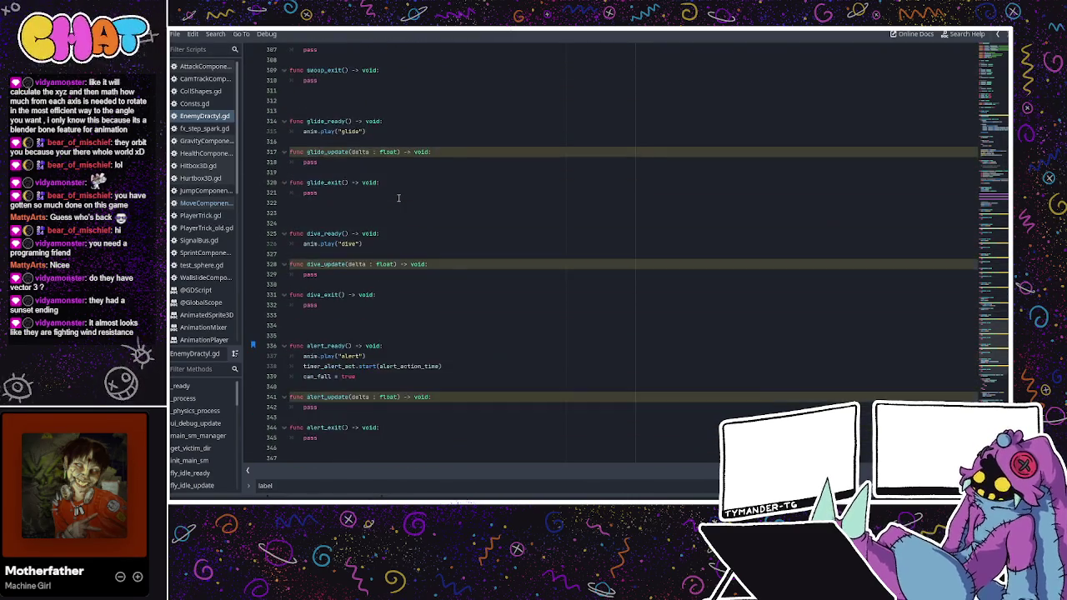
{"action": "scroll", "coordinate": [398, 198], "scroll_direction": "down", "scroll_amount": 10}
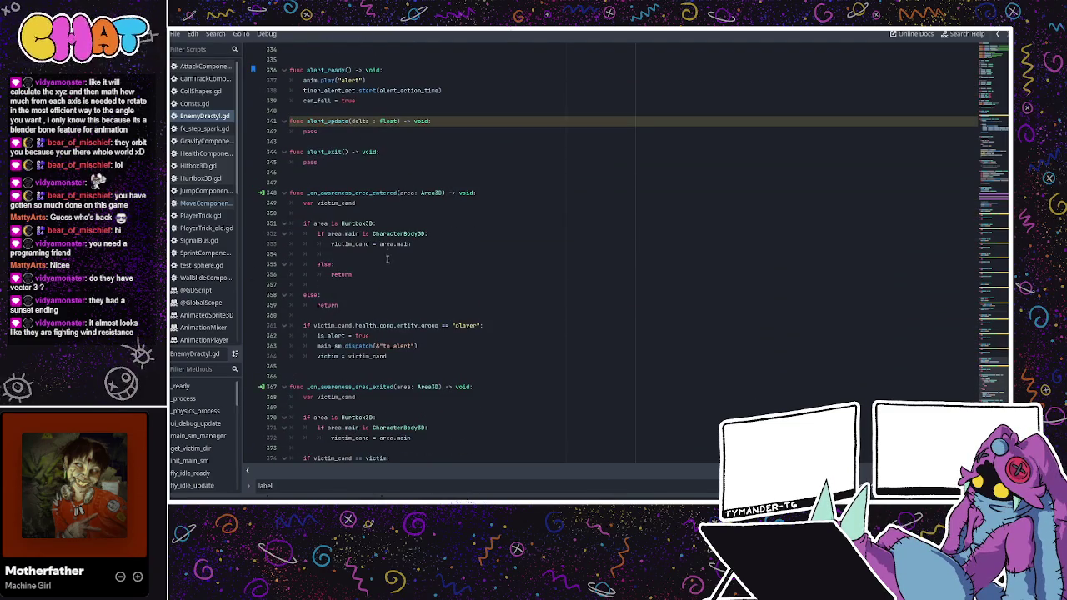
{"action": "scroll", "coordinate": [393, 272], "scroll_direction": "down", "scroll_amount": 3}
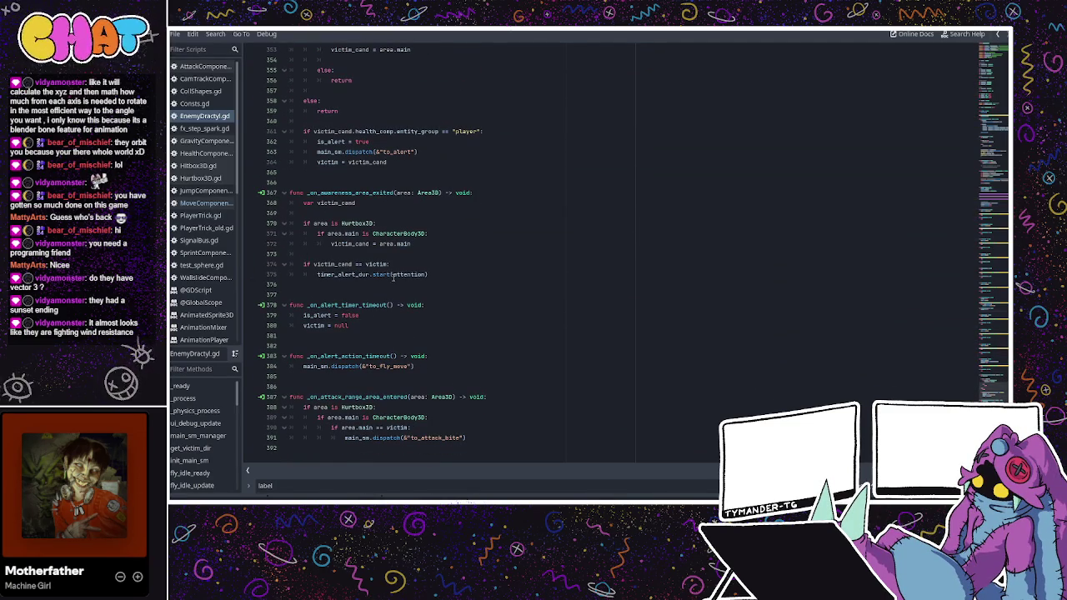
{"action": "double_click", "coordinate": [390, 366]}
{"action": "left_click", "coordinate": [380, 338]}
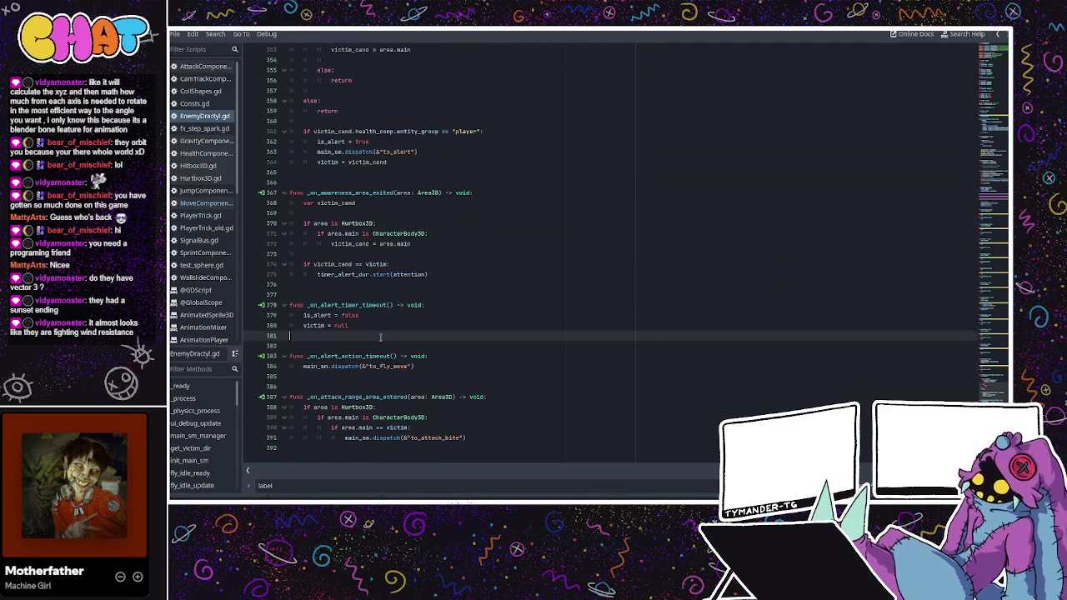
{"action": "left_click", "coordinate": [383, 358]}
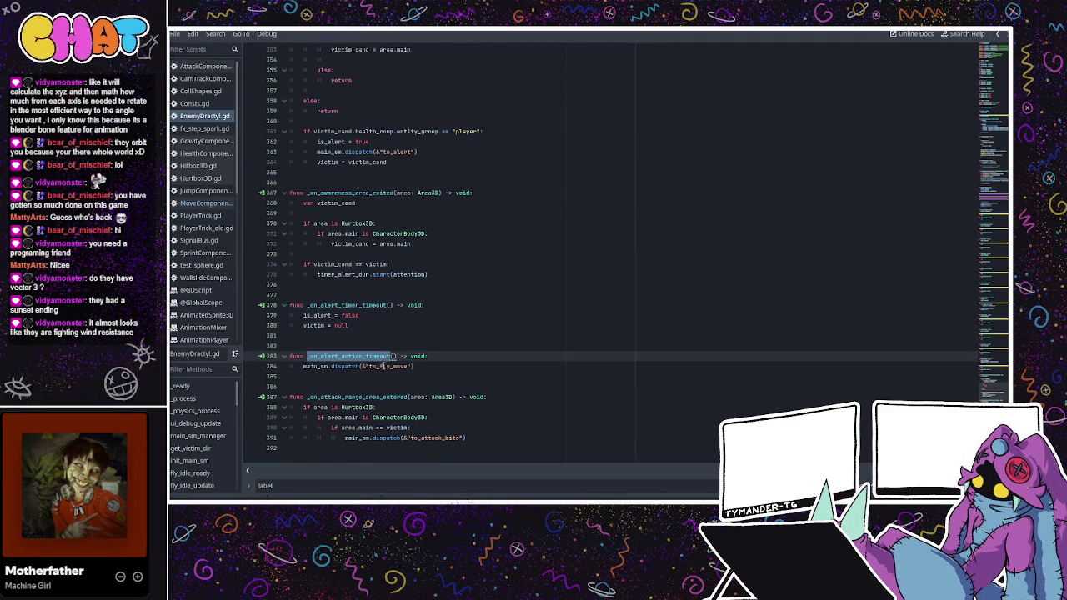
{"action": "double_click", "coordinate": [384, 365]}
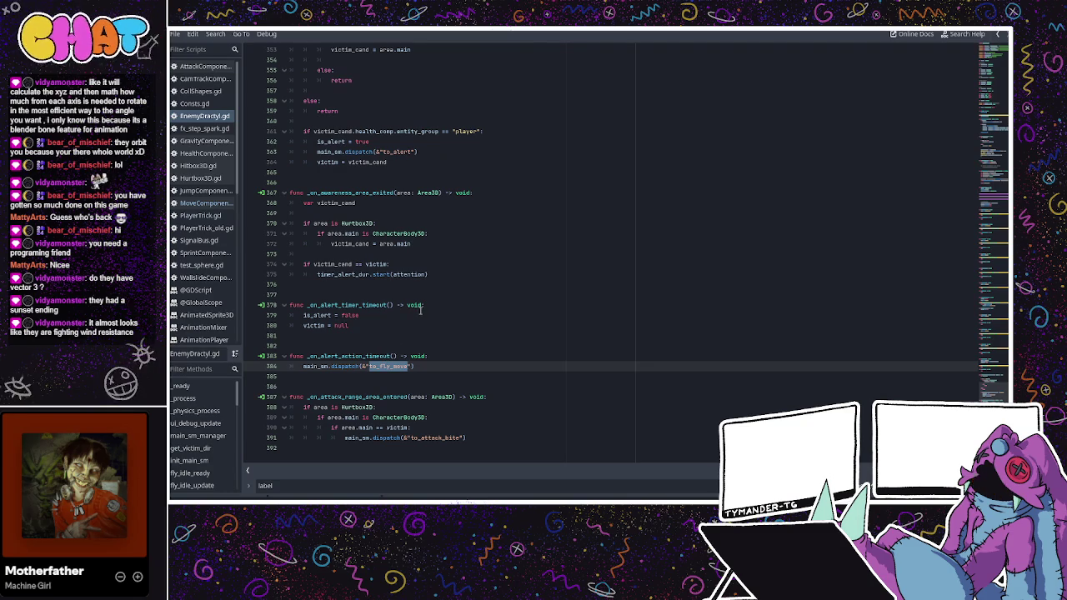
{"action": "scroll", "coordinate": [421, 311], "scroll_direction": "up", "scroll_amount": 10}
{"action": "scroll", "coordinate": [420, 311], "scroll_direction": "up", "scroll_amount": 10}
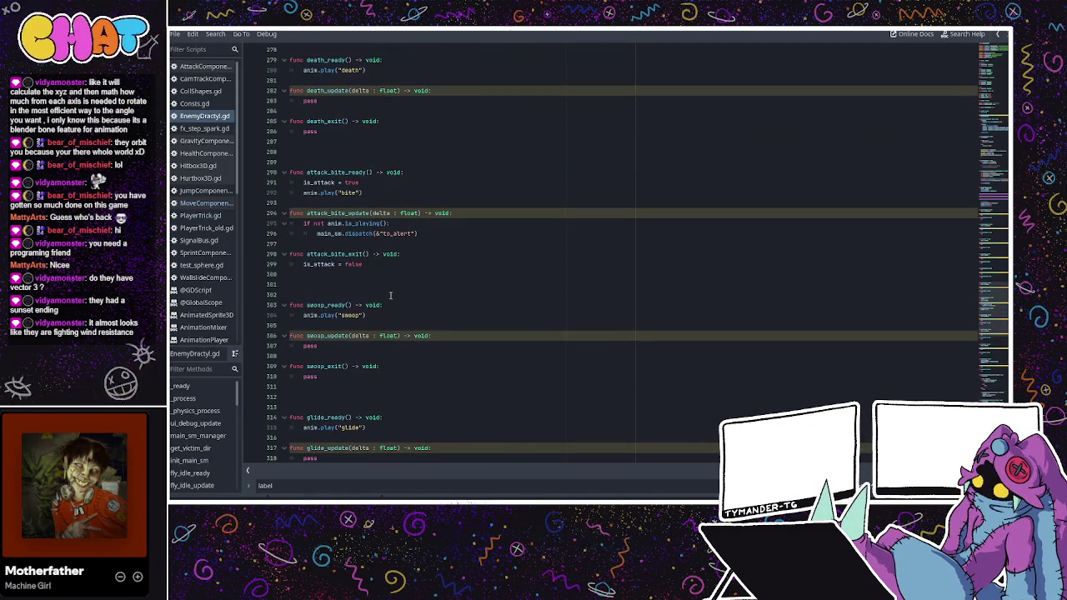
{"action": "scroll", "coordinate": [390, 295], "scroll_direction": "up", "scroll_amount": 3}
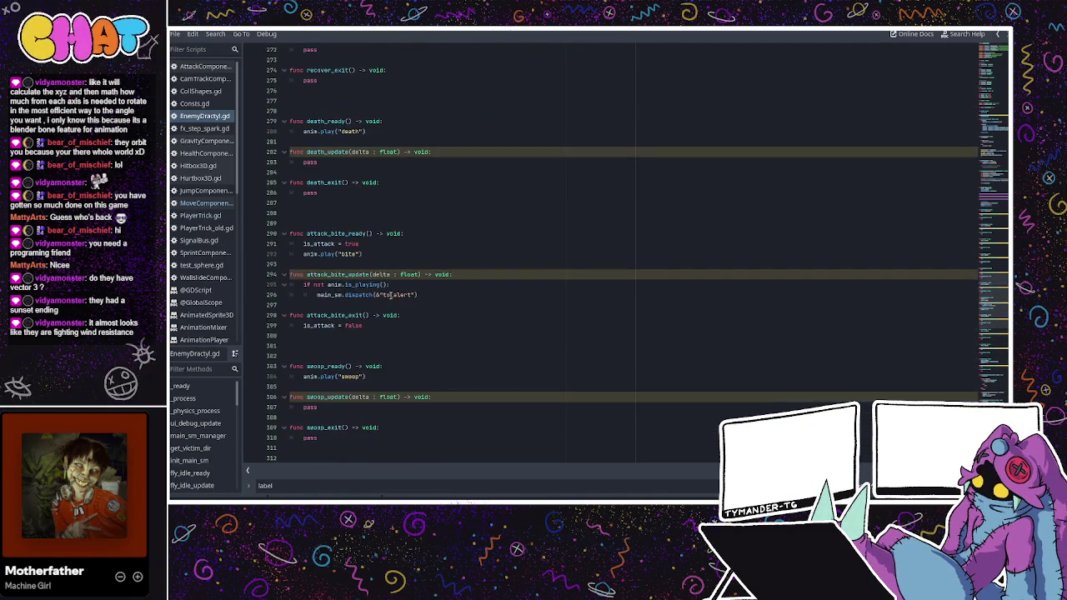
{"action": "scroll", "coordinate": [390, 295], "scroll_direction": "down", "scroll_amount": 15}
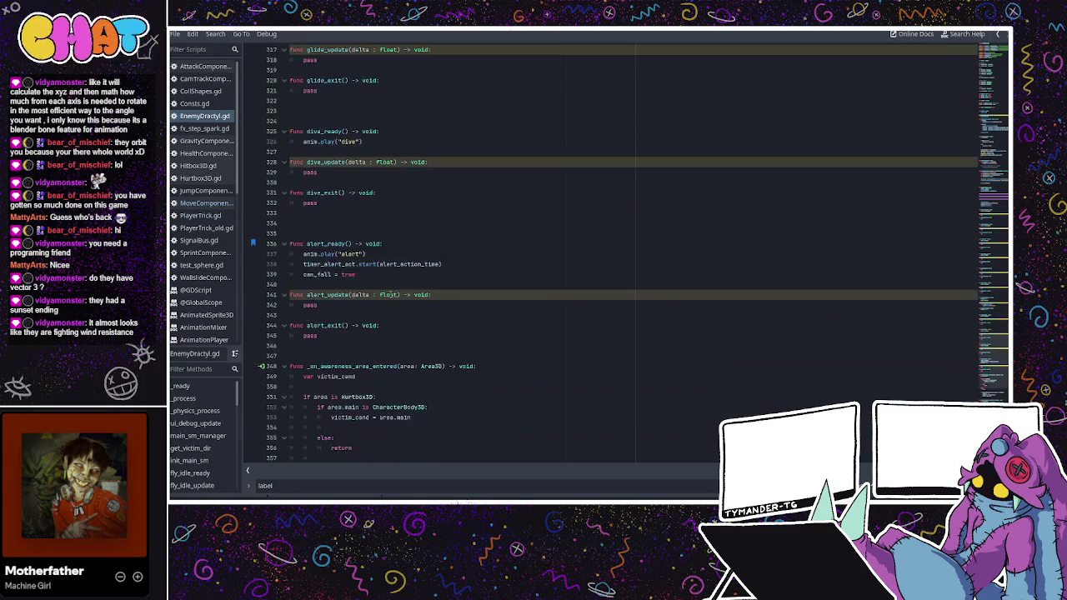
{"action": "scroll", "coordinate": [390, 295], "scroll_direction": "down", "scroll_amount": 12}
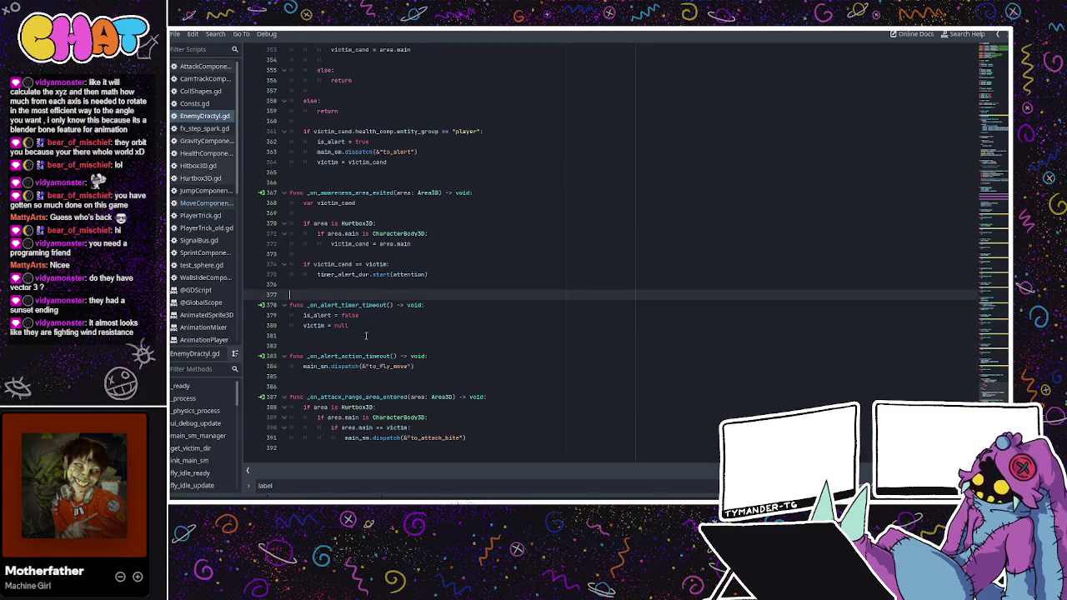
{"action": "double_click", "coordinate": [358, 397]}
{"action": "double_click", "coordinate": [388, 357]}
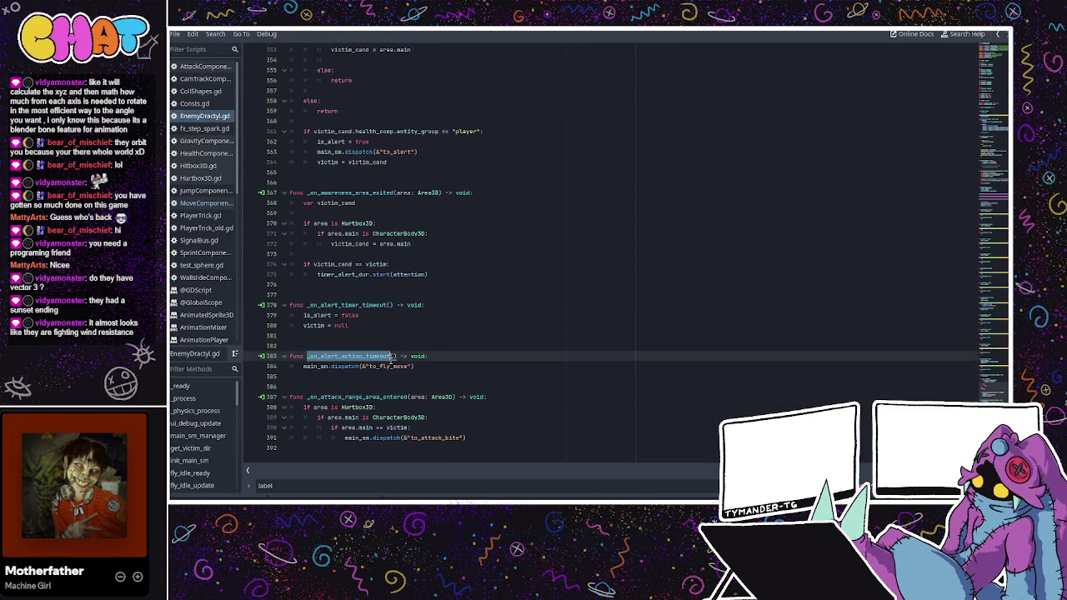
{"action": "double_click", "coordinate": [379, 397]}
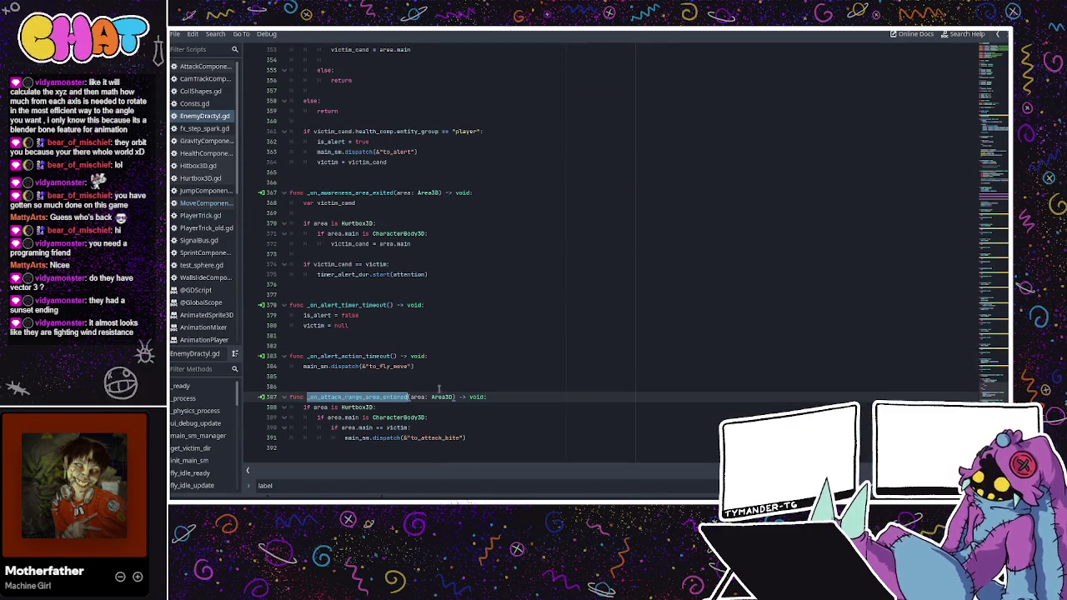
{"action": "left_click", "coordinate": [379, 406]}
{"action": "scroll", "coordinate": [423, 368], "scroll_direction": "up", "scroll_amount": 20}
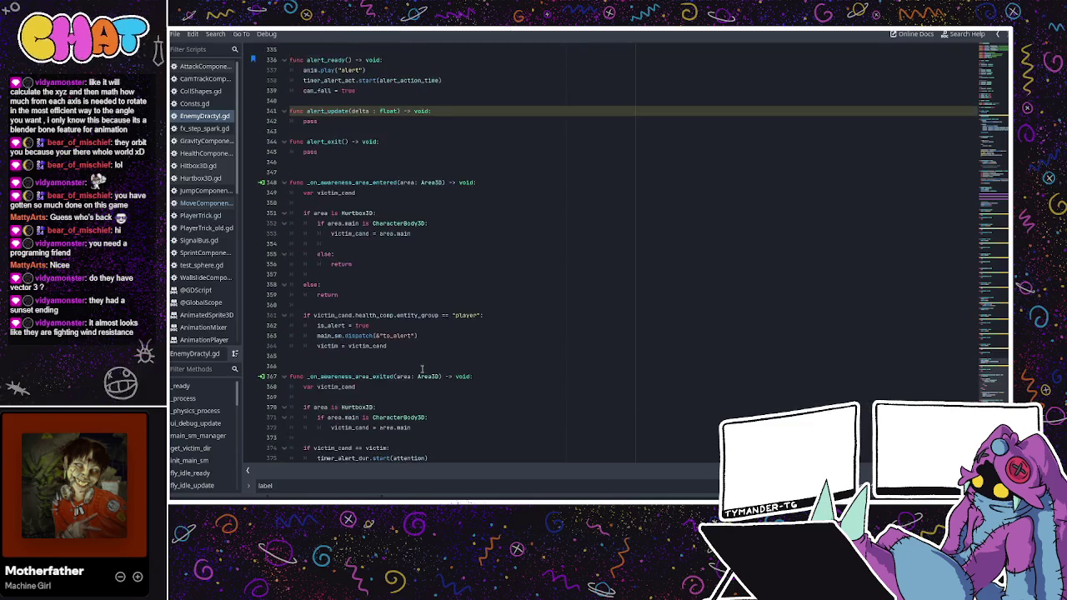
{"action": "scroll", "coordinate": [421, 367], "scroll_direction": "up", "scroll_amount": 5}
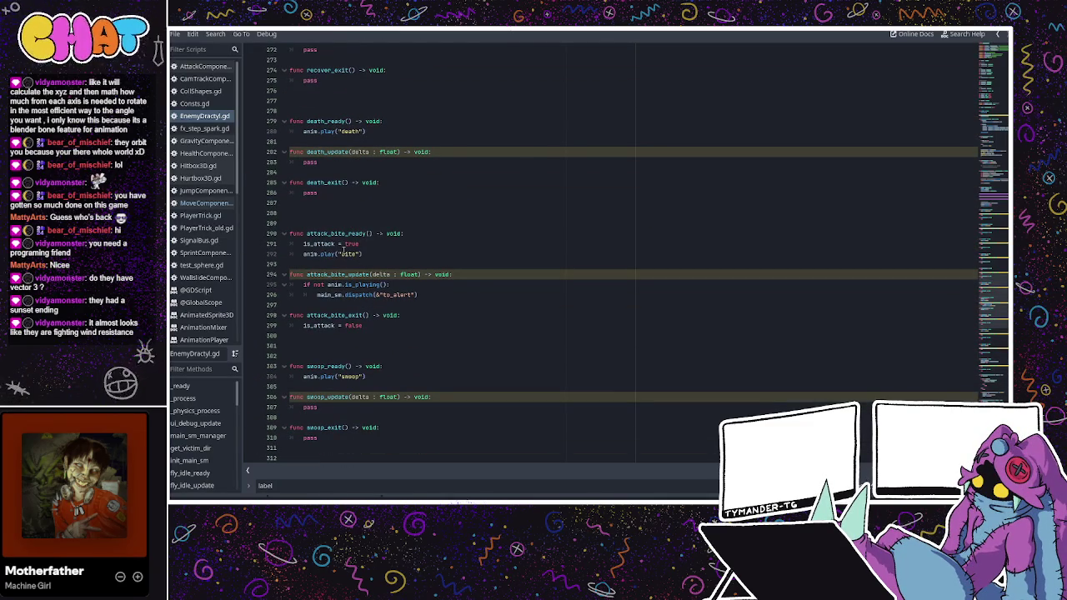
{"action": "left_click", "coordinate": [321, 253]}
{"action": "key", "text": "super+Down"}
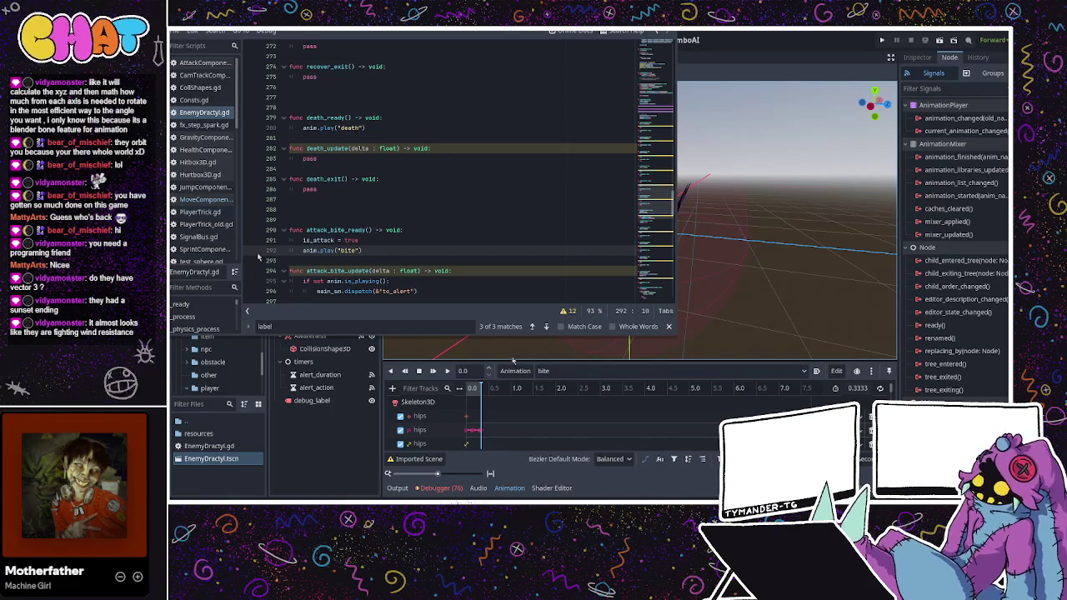
{"action": "left_click", "coordinate": [448, 371]}
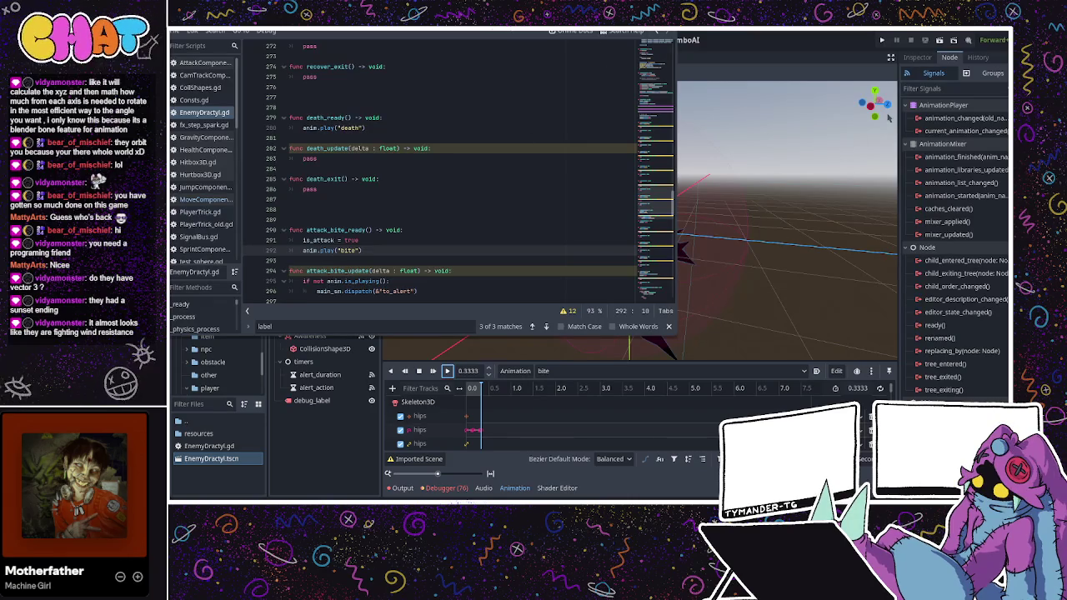
{"action": "key", "text": "super+Up"}
{"action": "left_click", "coordinate": [463, 274]}
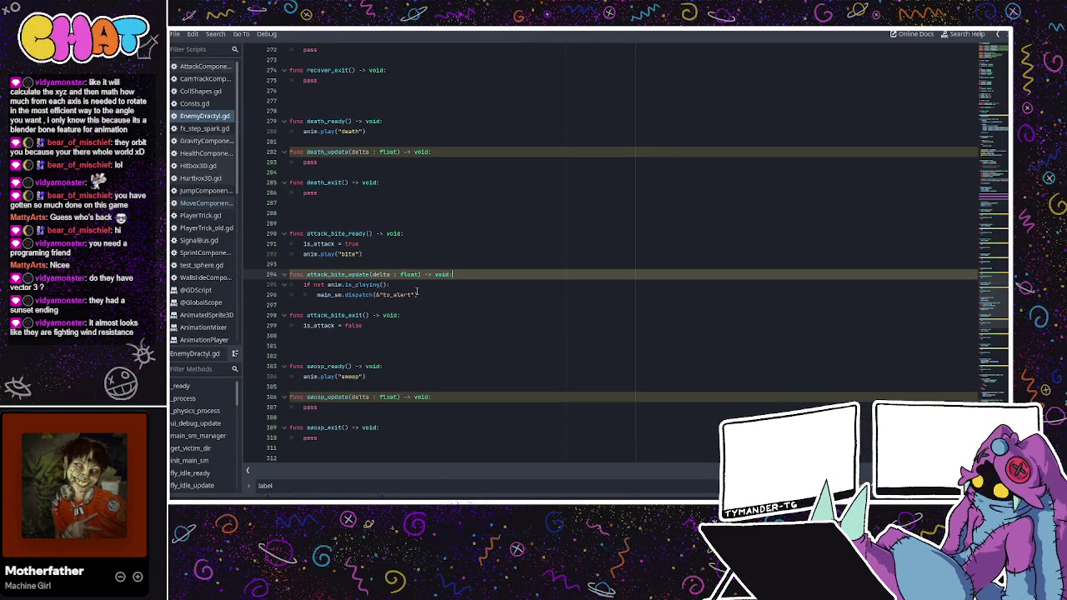
{"action": "scroll", "coordinate": [417, 291], "scroll_direction": "up", "scroll_amount": 12}
{"action": "scroll", "coordinate": [417, 290], "scroll_direction": "down", "scroll_amount": 20}
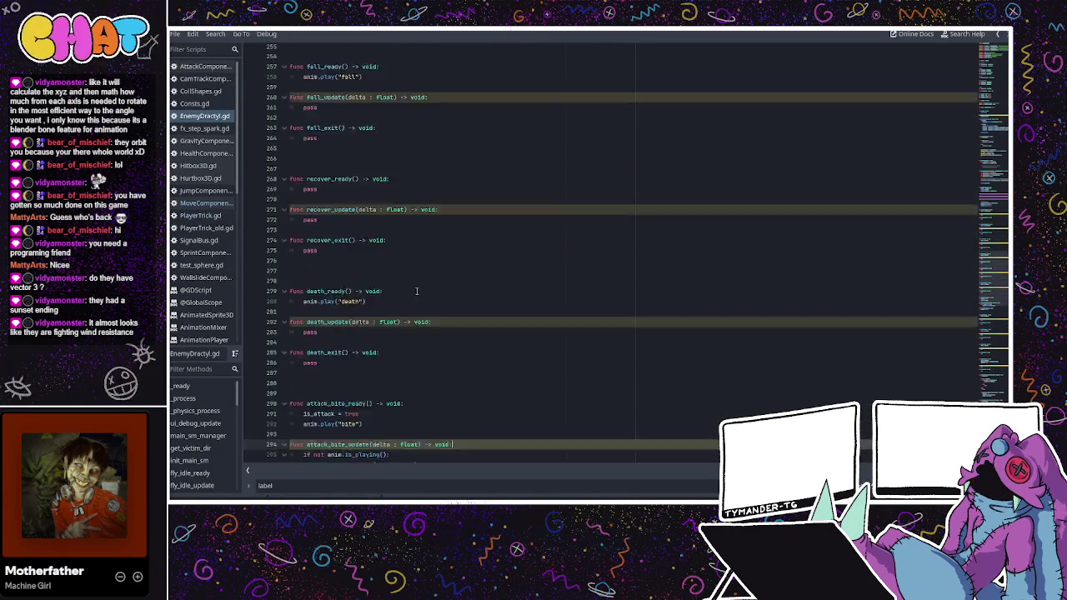
{"action": "scroll", "coordinate": [417, 291], "scroll_direction": "down", "scroll_amount": 17}
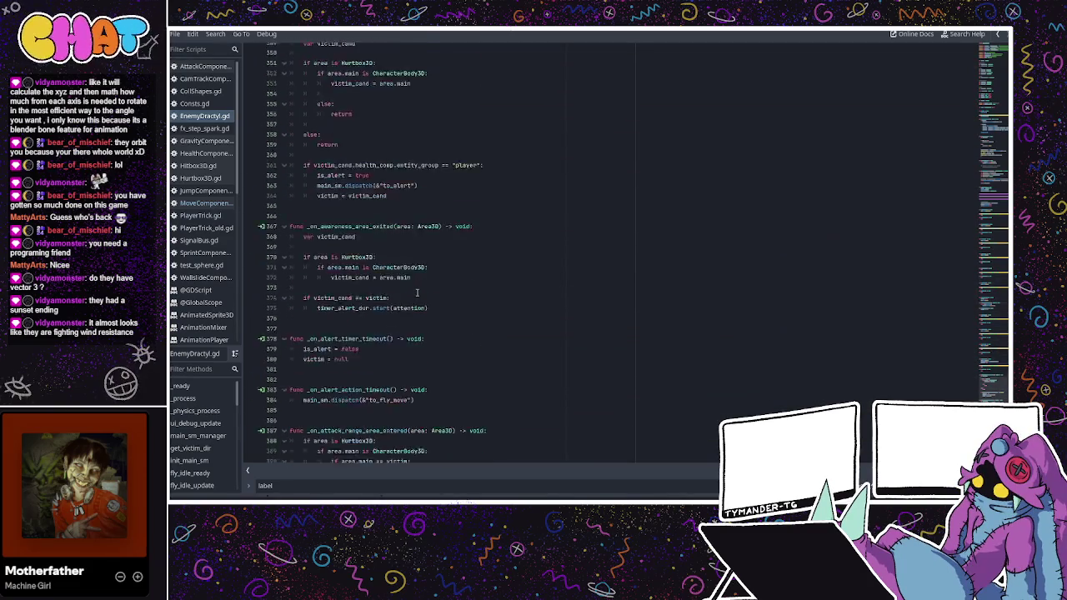
{"action": "double_click", "coordinate": [433, 437]}
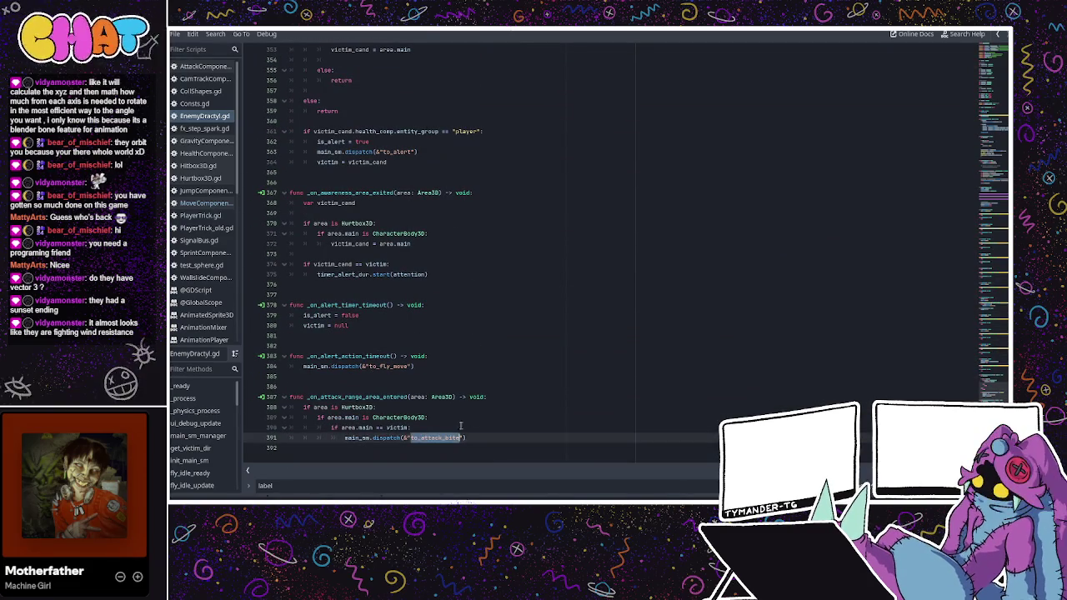
{"action": "left_click", "coordinate": [488, 367]}
{"action": "scroll", "coordinate": [490, 369], "scroll_direction": "up", "scroll_amount": 1}
{"action": "scroll", "coordinate": [490, 369], "scroll_direction": "up", "scroll_amount": 20}
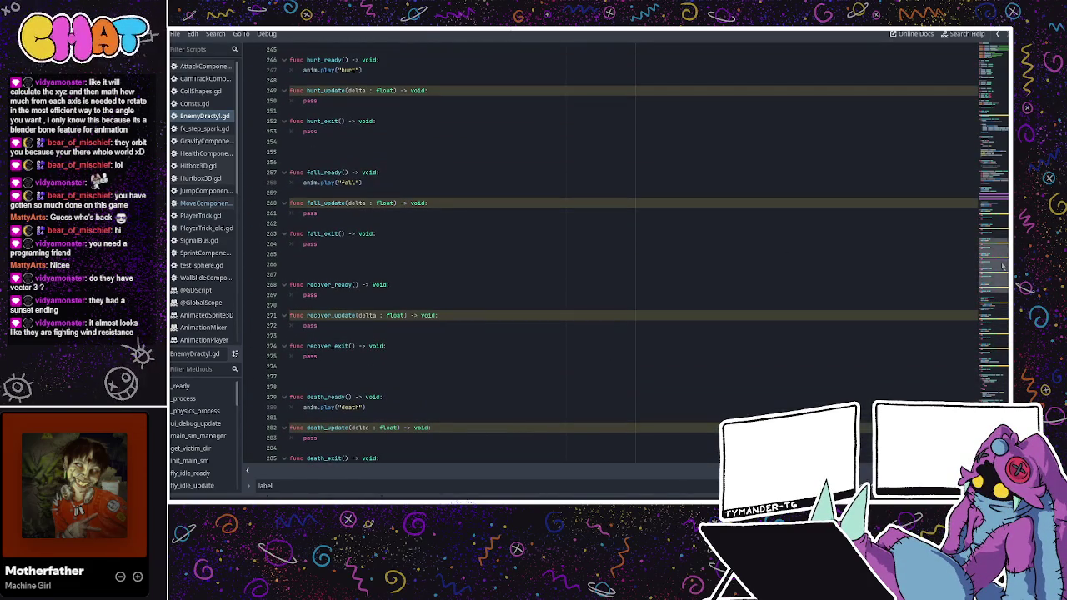
{"action": "left_click", "coordinate": [994, 156]}
{"action": "scroll", "coordinate": [322, 343], "scroll_direction": "down", "scroll_amount": 10}
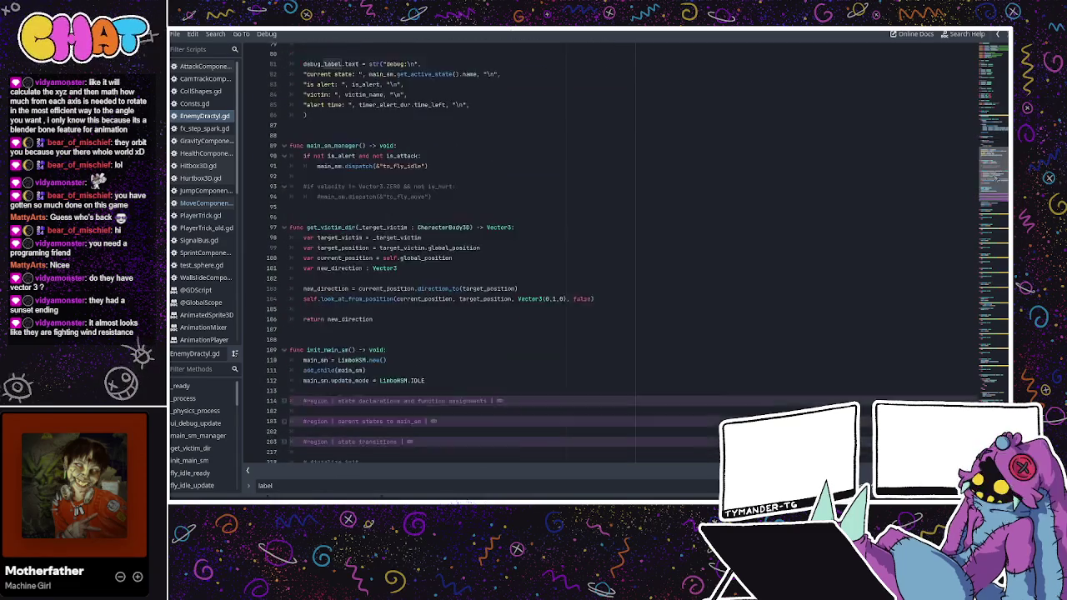
{"action": "left_click", "coordinate": [284, 309]}
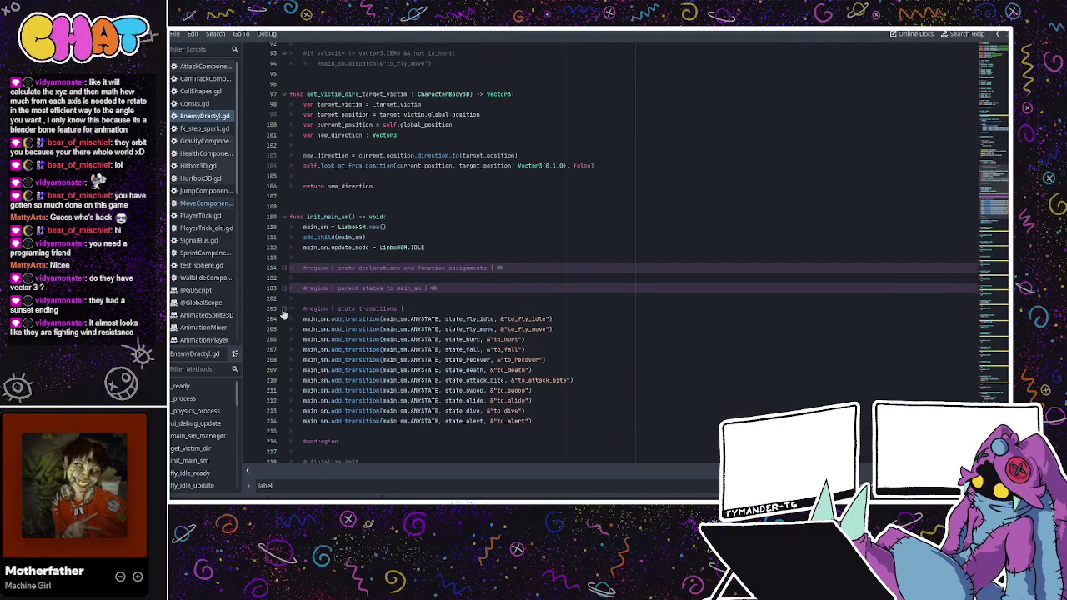
{"action": "left_click", "coordinate": [528, 380]}
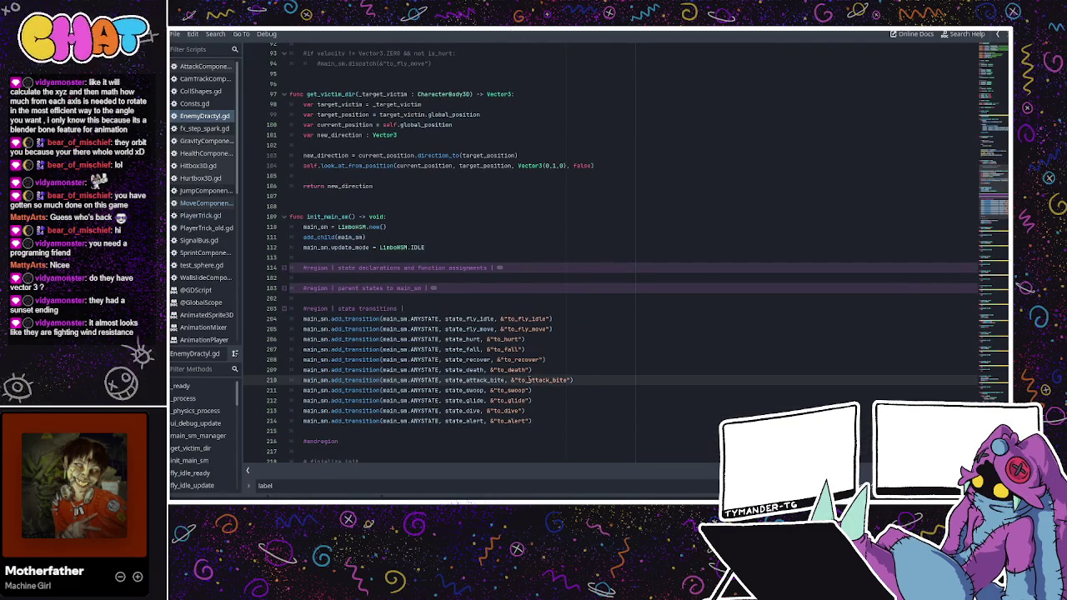
{"action": "left_click", "coordinate": [535, 380]}
{"action": "double_click", "coordinate": [483, 380]}
{"action": "scroll", "coordinate": [462, 391], "scroll_direction": "up", "scroll_amount": 2}
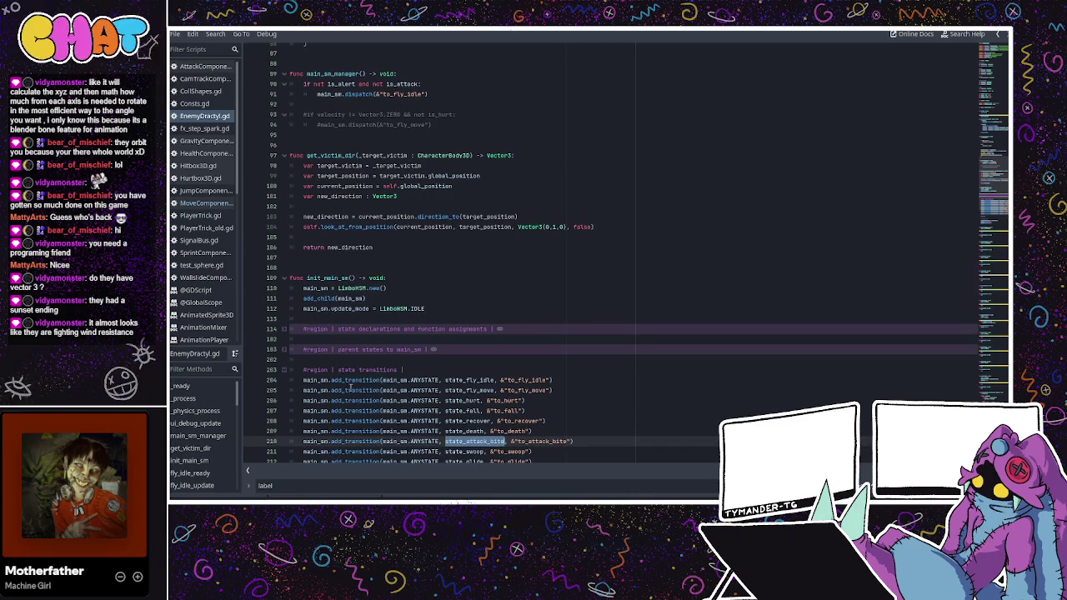
{"action": "left_click", "coordinate": [283, 350]}
{"action": "scroll", "coordinate": [300, 354], "scroll_direction": "down", "scroll_amount": 5}
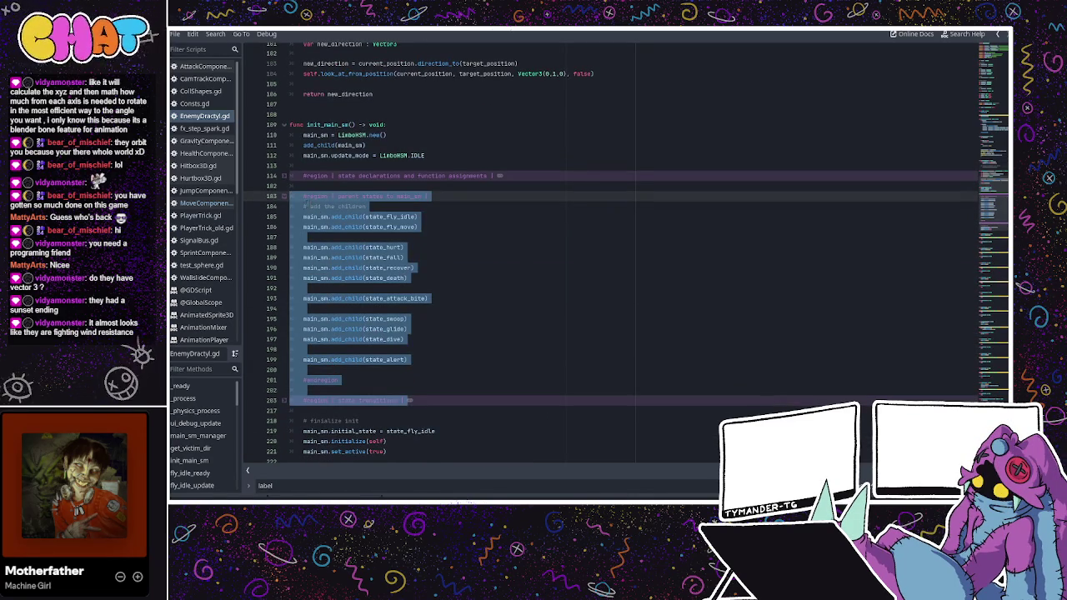
{"action": "left_click", "coordinate": [428, 297]}
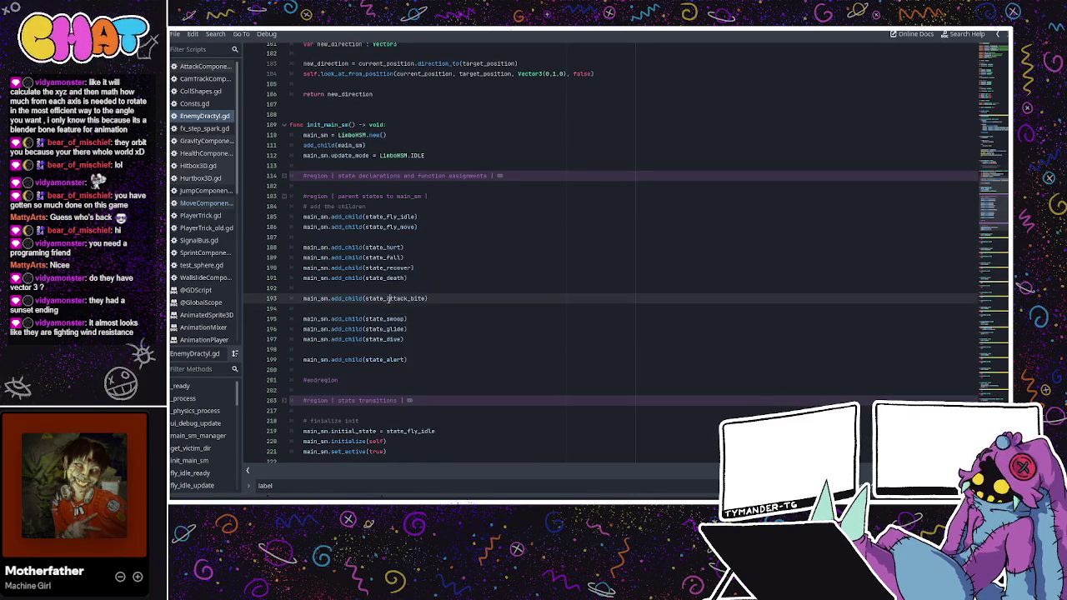
{"action": "left_click", "coordinate": [286, 196], "text": "shift"}
{"action": "left_click", "coordinate": [284, 176]}
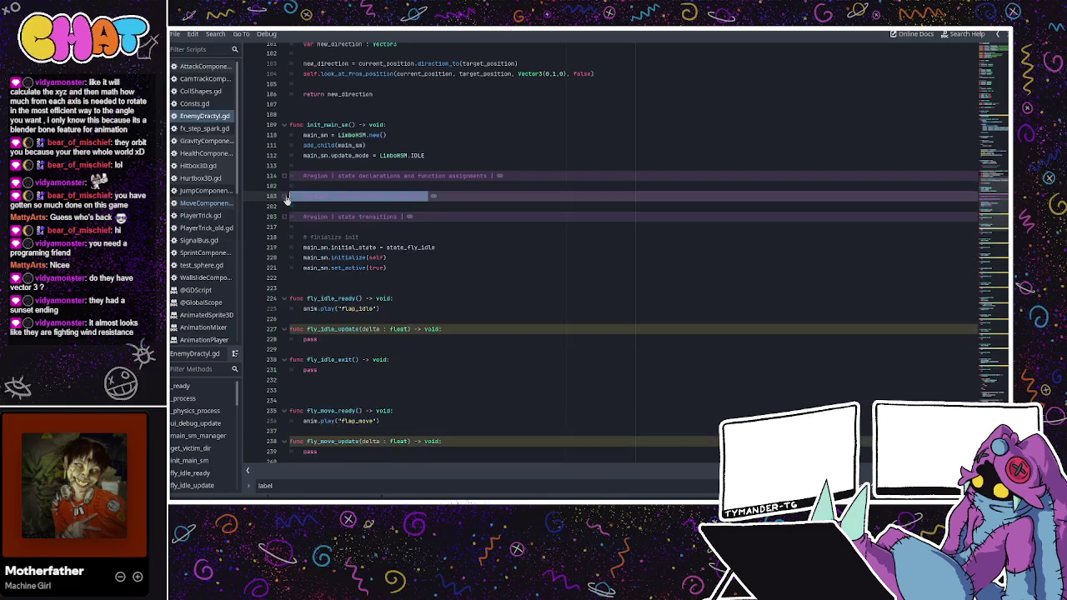
{"action": "left_click", "coordinate": [285, 180], "text": "shift"}
{"action": "scroll", "coordinate": [381, 323], "scroll_direction": "down", "scroll_amount": 10}
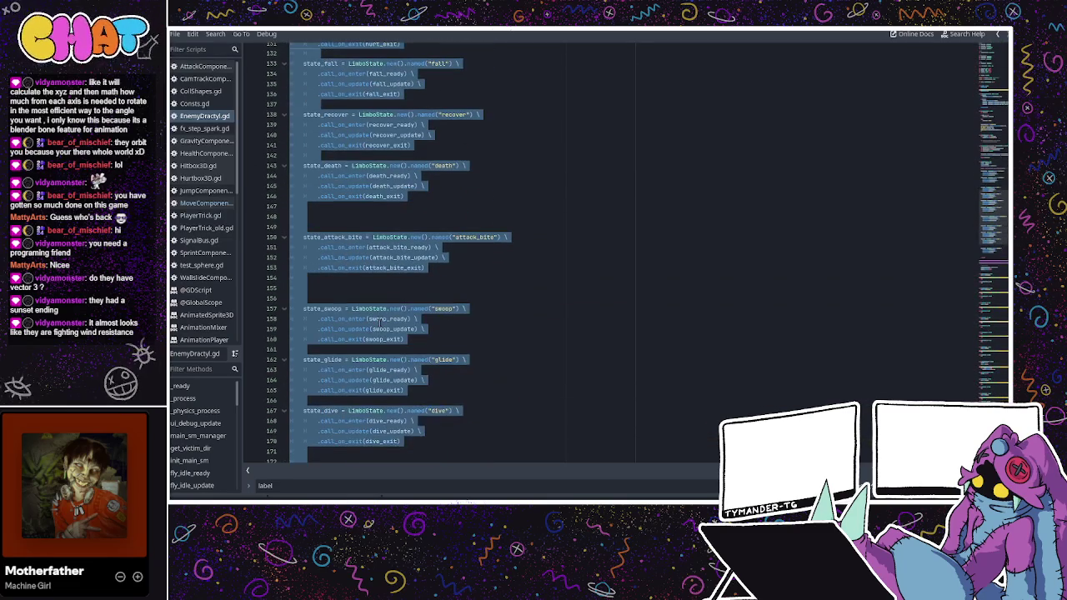
{"action": "double_click", "coordinate": [398, 257]}
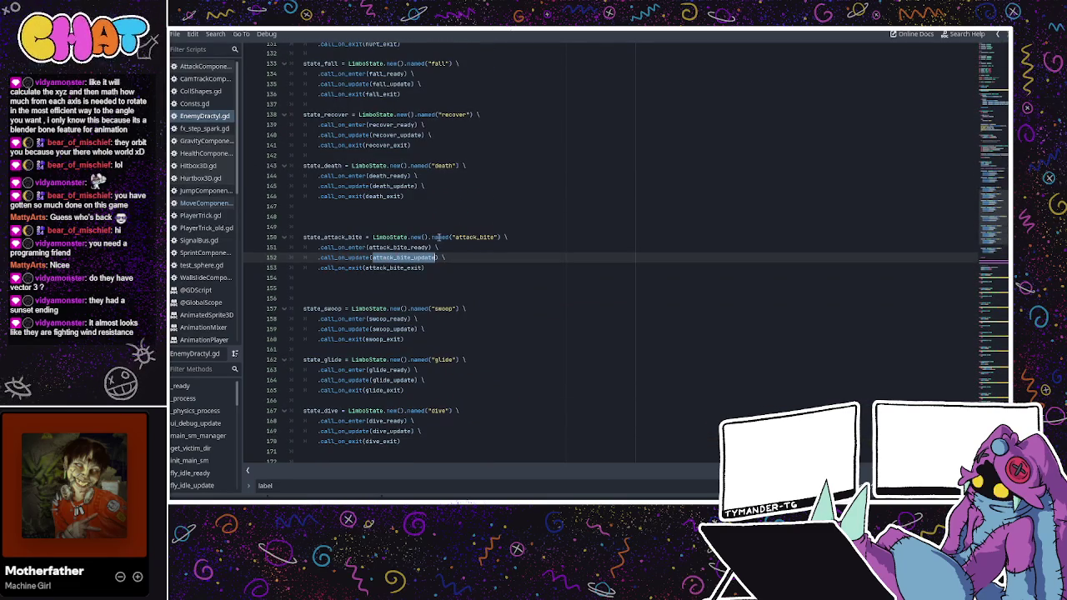
{"action": "double_click", "coordinate": [399, 248]}
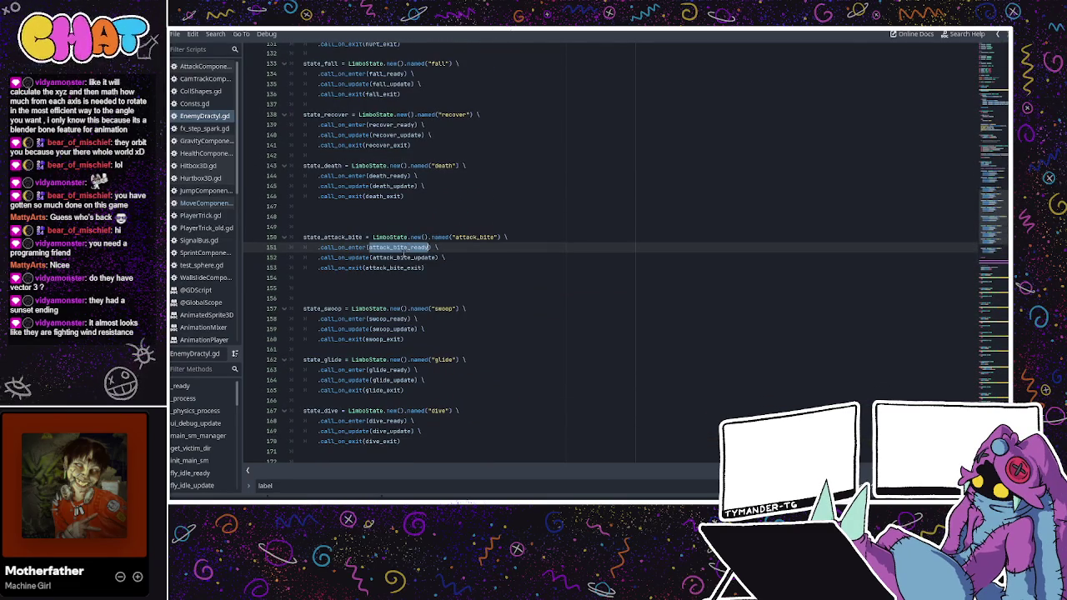
{"action": "double_click", "coordinate": [400, 257]}
{"action": "double_click", "coordinate": [392, 267]}
{"action": "double_click", "coordinate": [398, 248]}
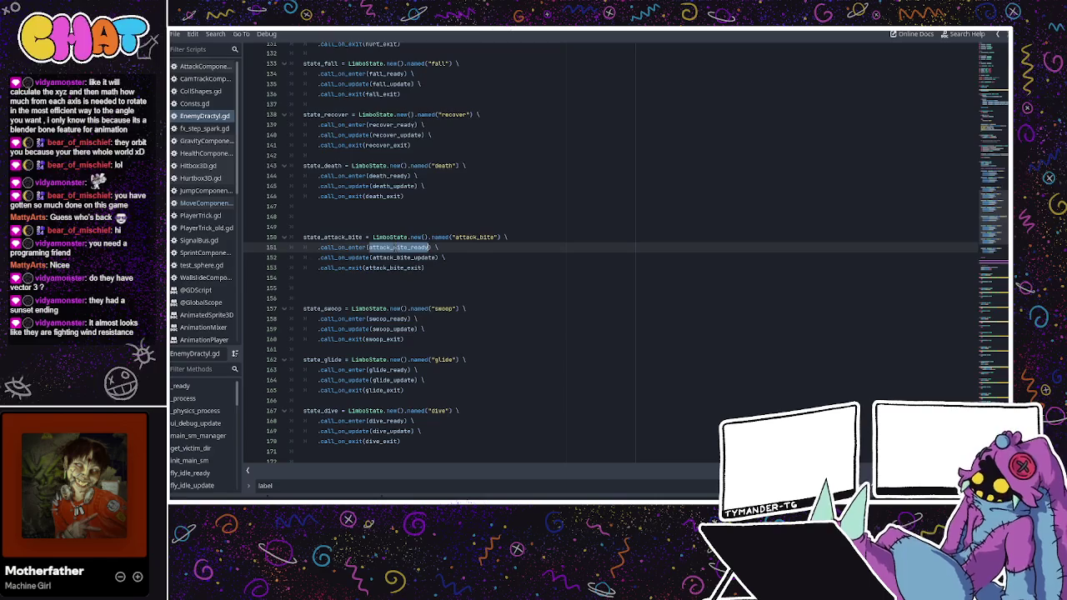
{"action": "scroll", "coordinate": [413, 233], "scroll_direction": "up", "scroll_amount": 3}
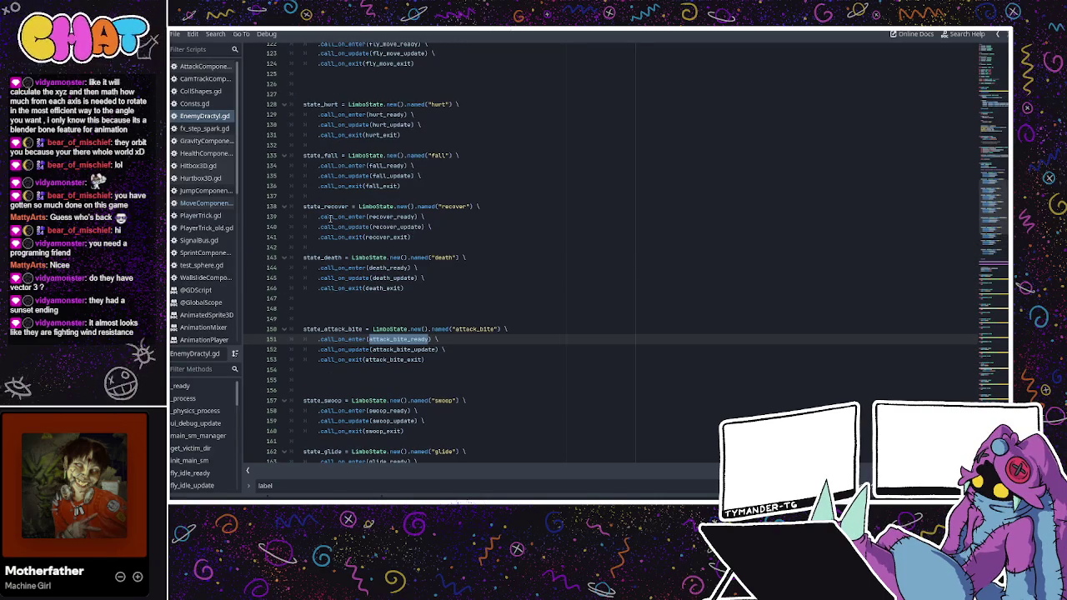
{"action": "left_click", "coordinate": [327, 175]}
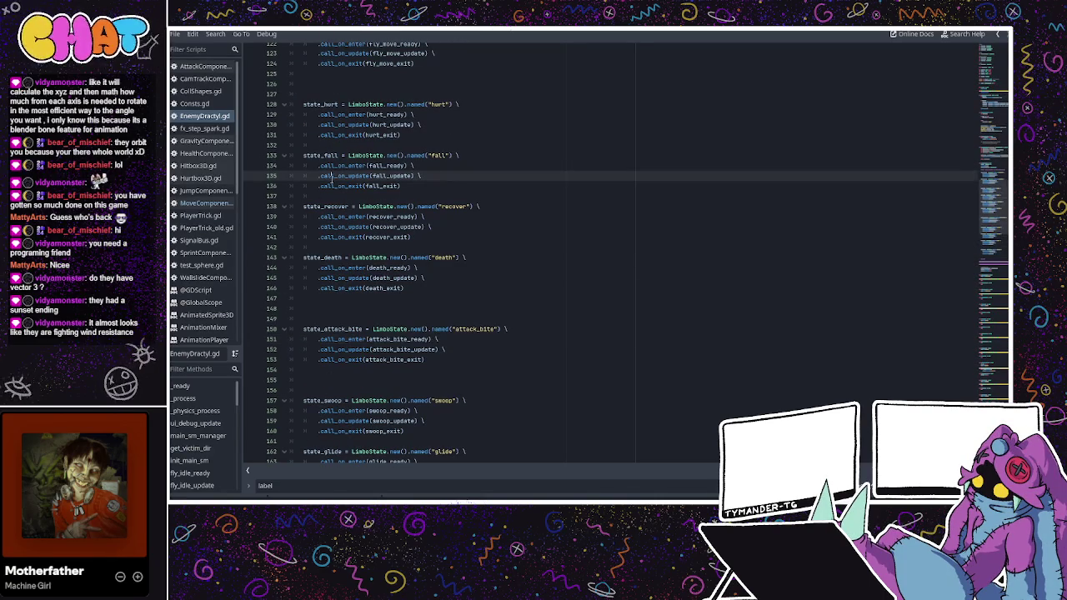
{"action": "scroll", "coordinate": [275, 185], "scroll_direction": "up", "scroll_amount": 8}
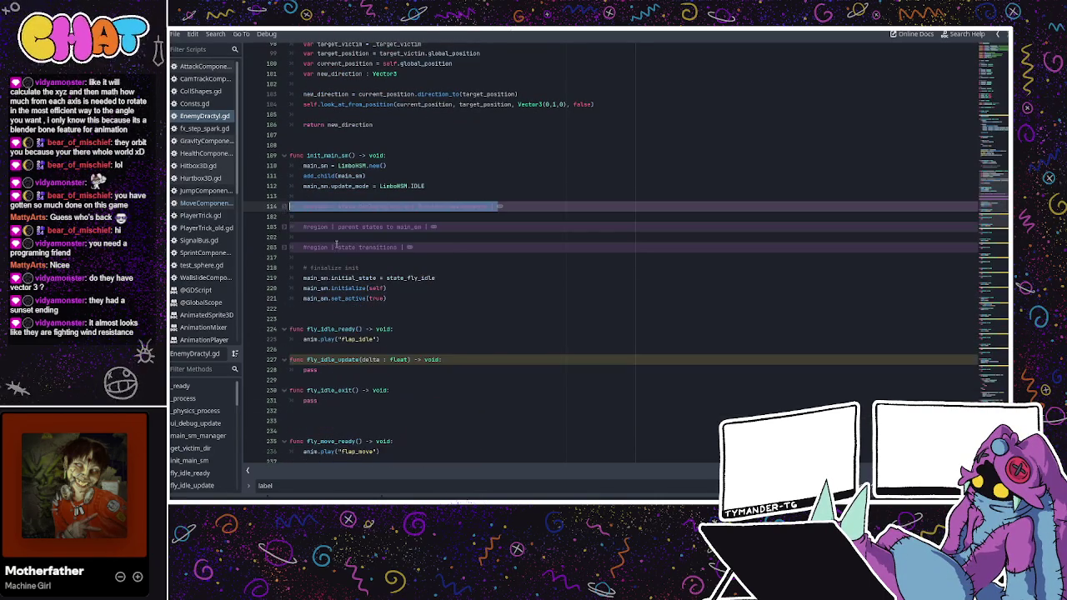
{"action": "scroll", "coordinate": [336, 244], "scroll_direction": "down", "scroll_amount": 20}
{"action": "scroll", "coordinate": [360, 255], "scroll_direction": "down", "scroll_amount": 6}
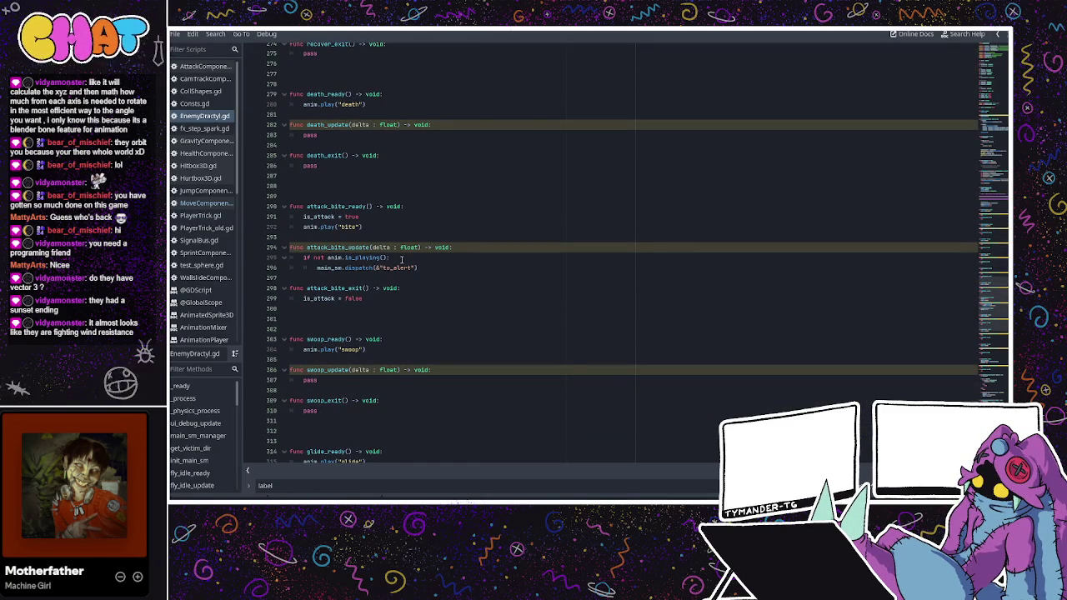
{"action": "left_click", "coordinate": [407, 265]}
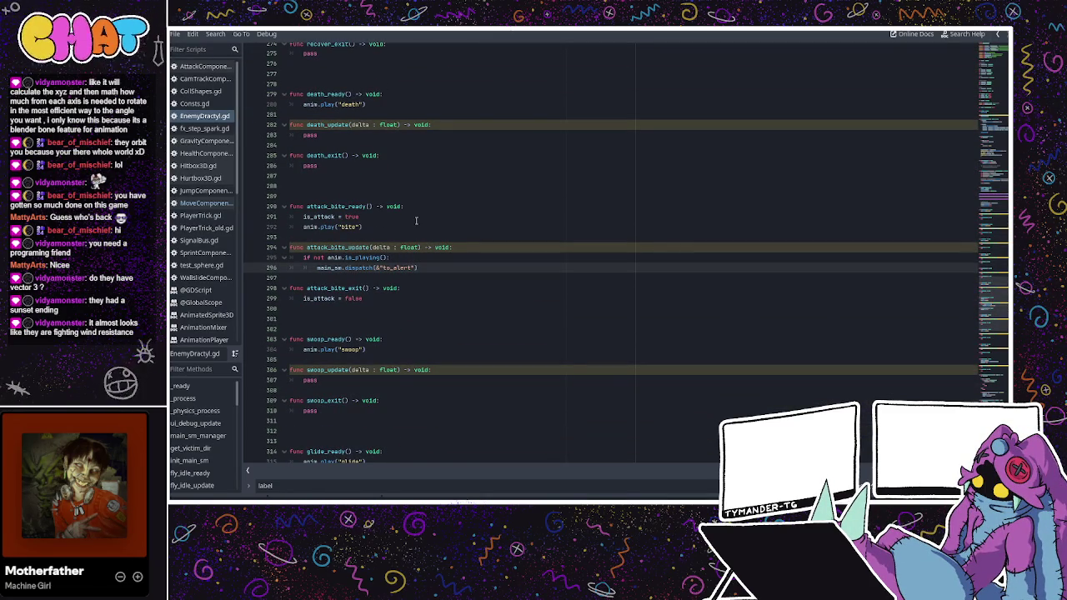
{"action": "left_click", "coordinate": [426, 206]}
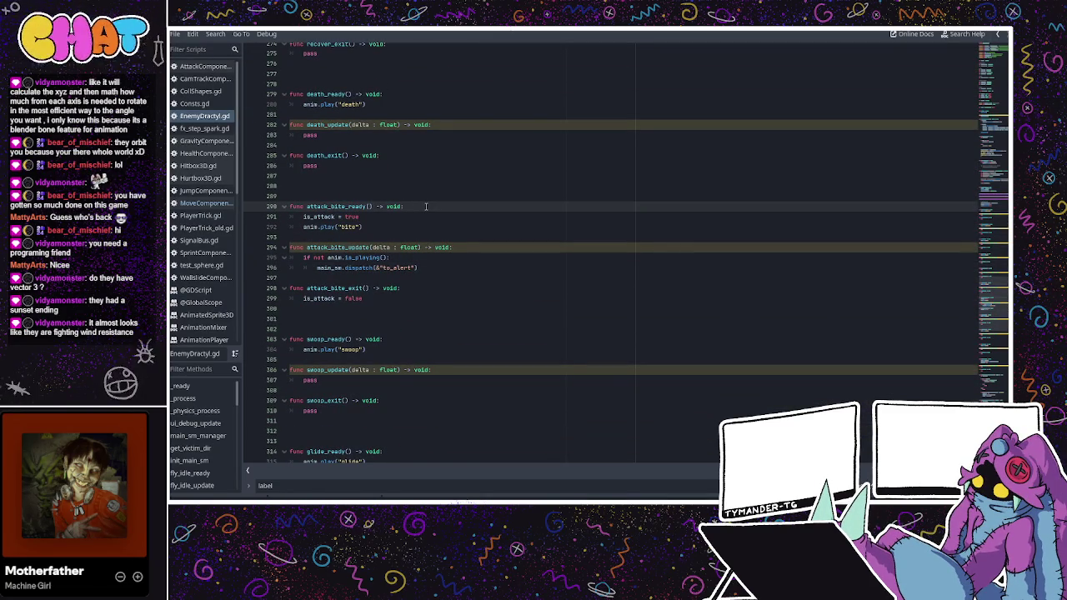
{"action": "scroll", "coordinate": [433, 208], "scroll_direction": "up", "scroll_amount": 20}
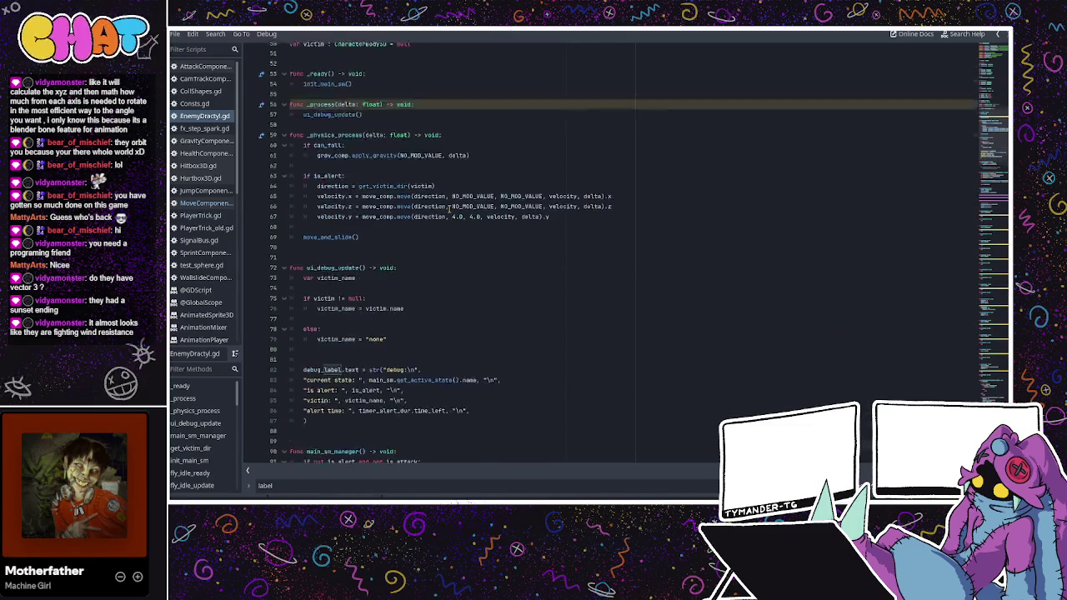
- Append + Vector3(0,2,0) to the victim position in get_victim_dir's target_position line
{"action": "scroll", "coordinate": [448, 209], "scroll_direction": "down", "scroll_amount": 5}
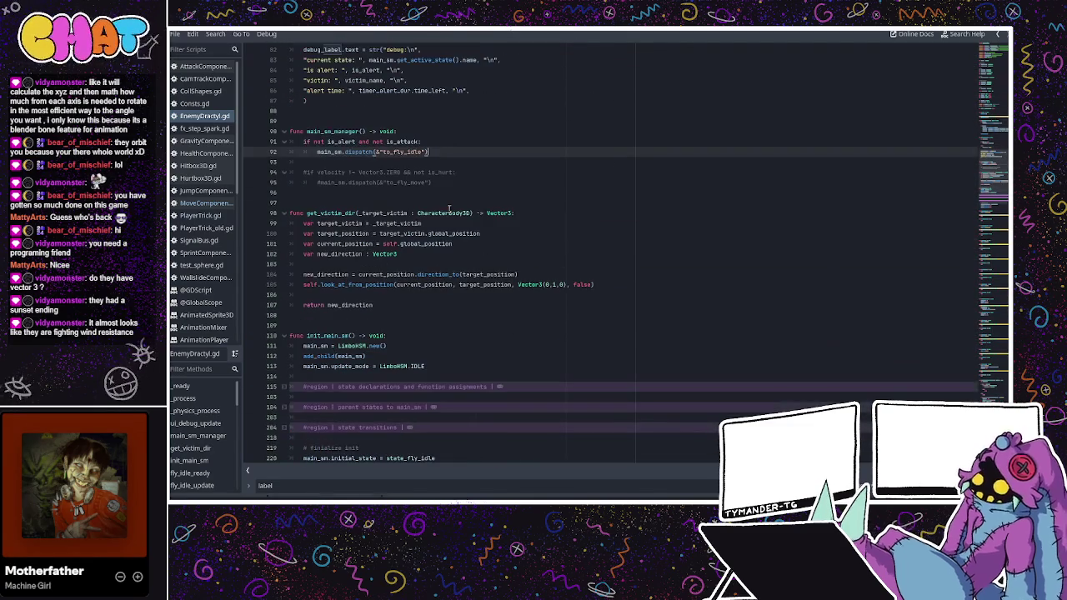
{"action": "left_click", "coordinate": [486, 233]}
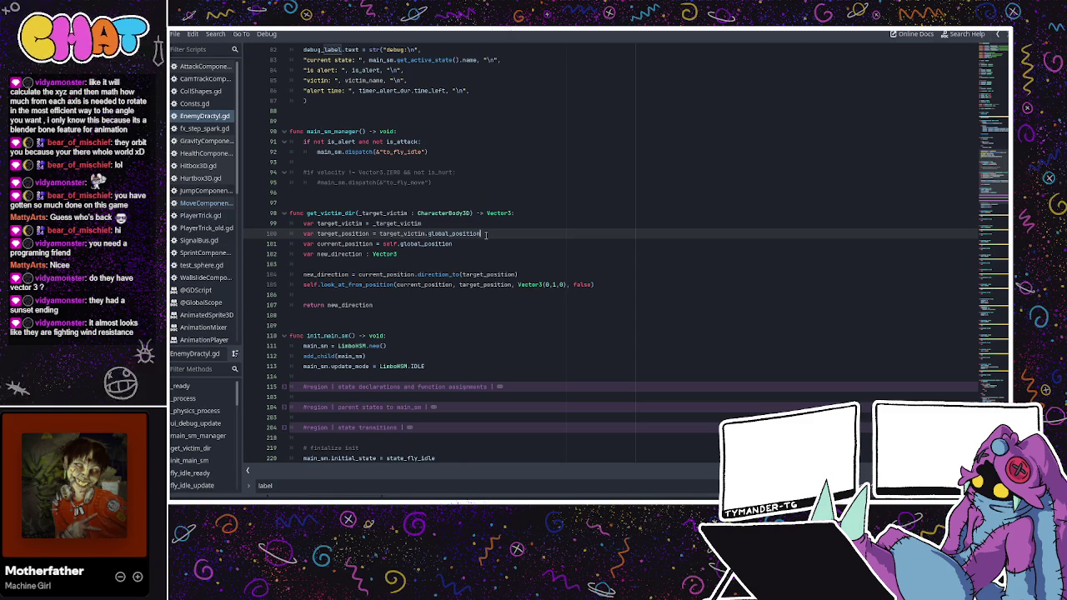
{"action": "type", "text": " +"}
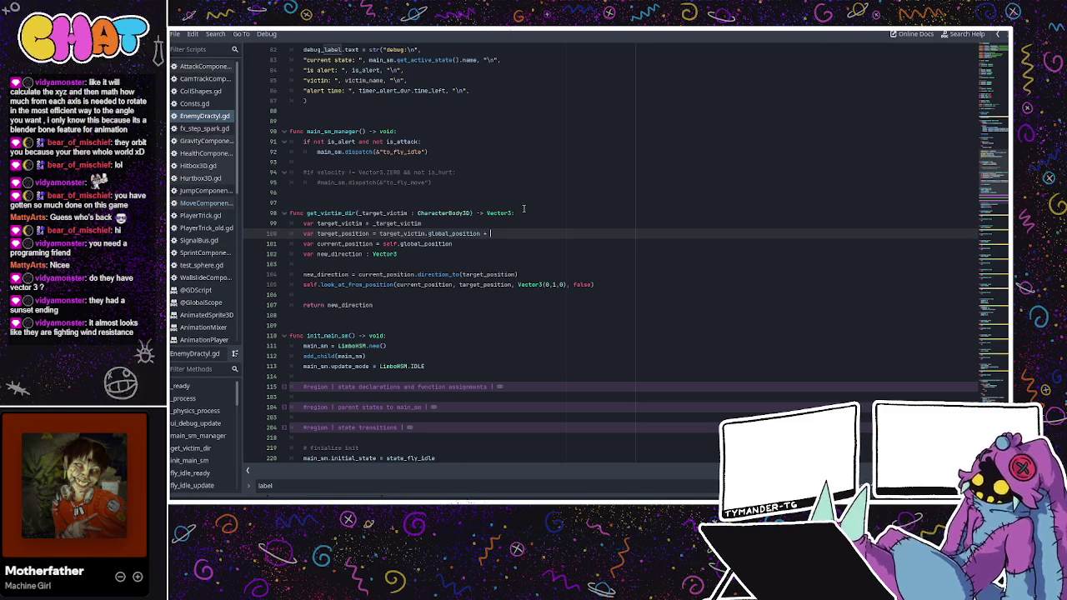
{"action": "type", "text": " Vec"}
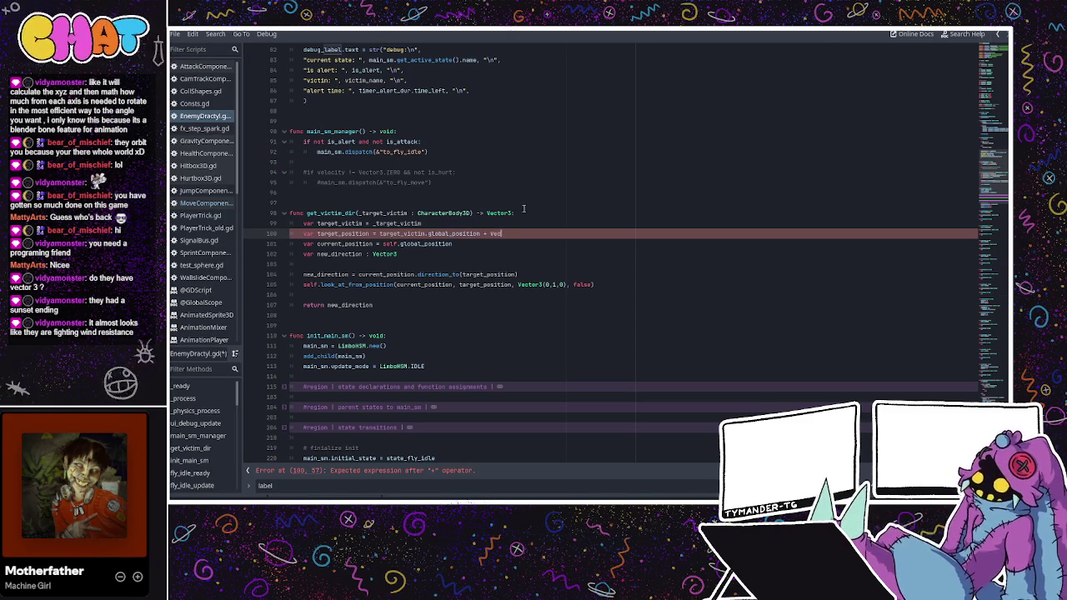
{"action": "type", "text": "tor3"}
{"action": "key", "text": "Return"}
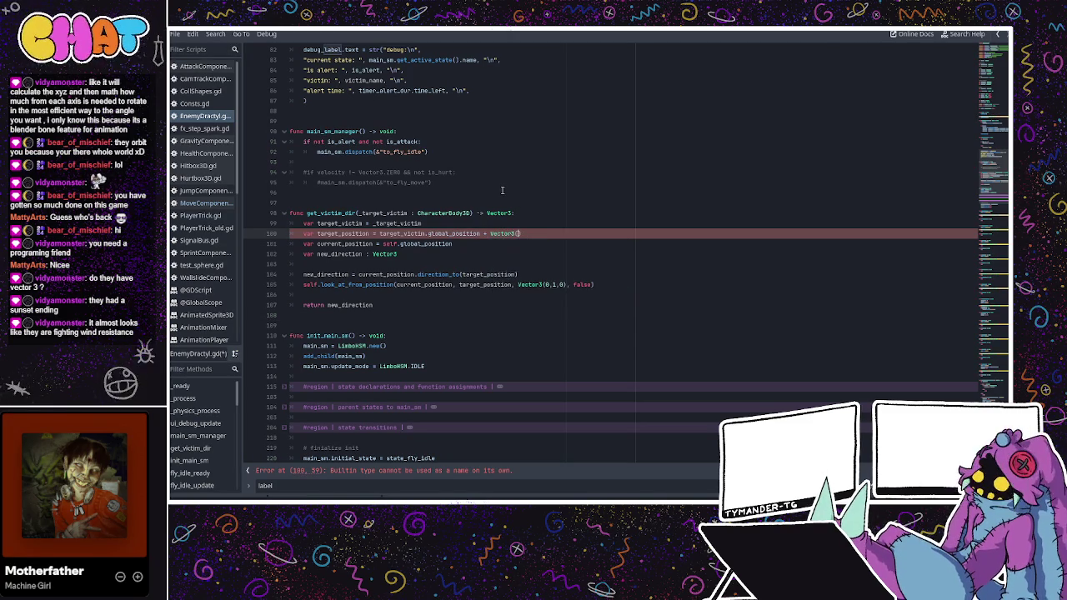
{"action": "type", "text": "0,"}
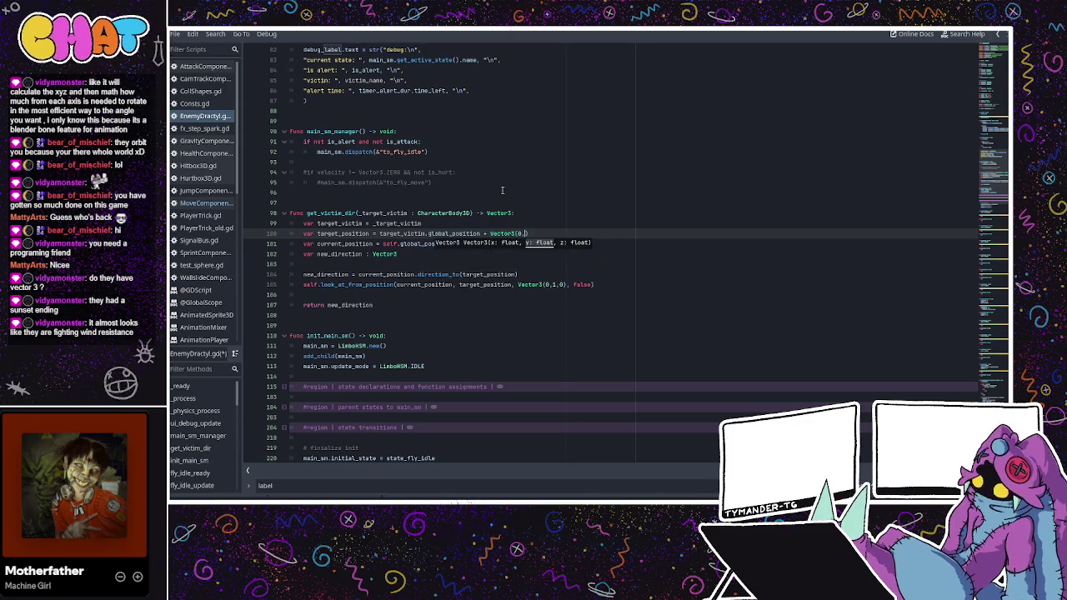
{"action": "type", "text": "1,0"}
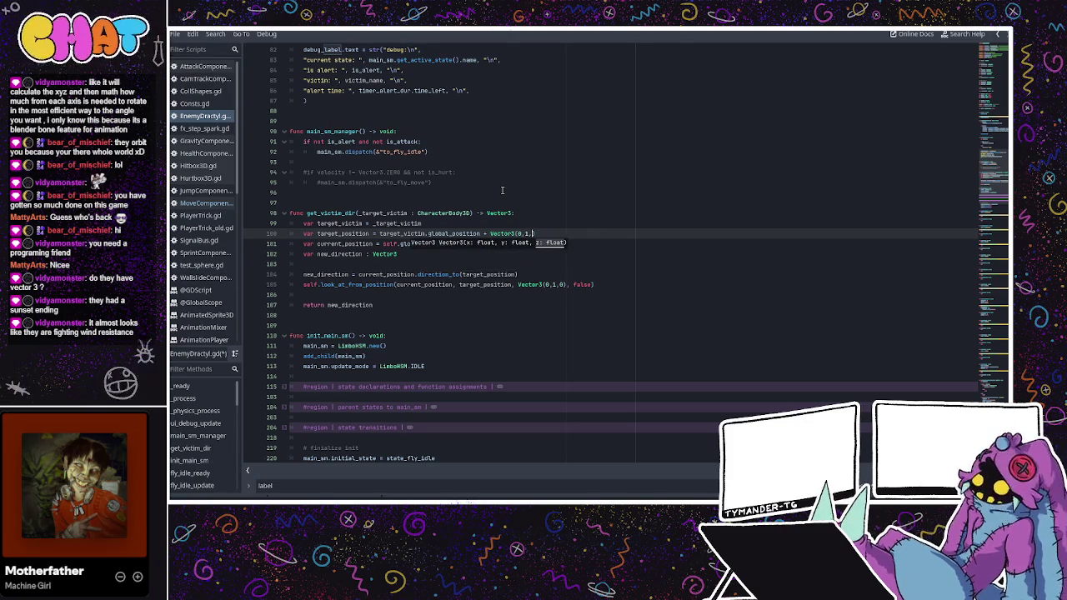
{"action": "double_click", "coordinate": [526, 233]}
{"action": "type", "text": "2"}
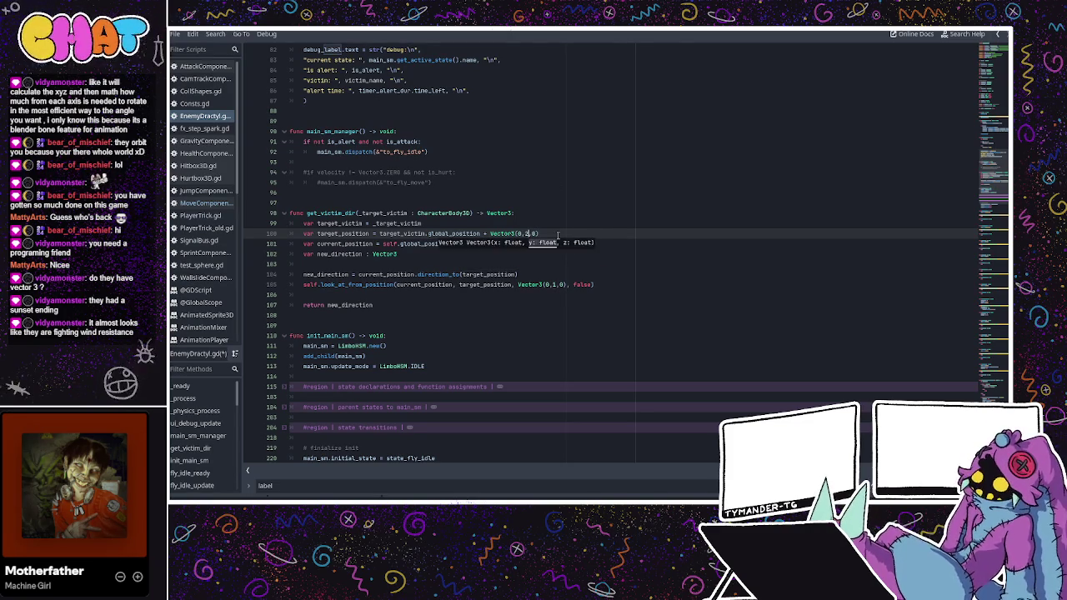
{"action": "left_click", "coordinate": [557, 234]}
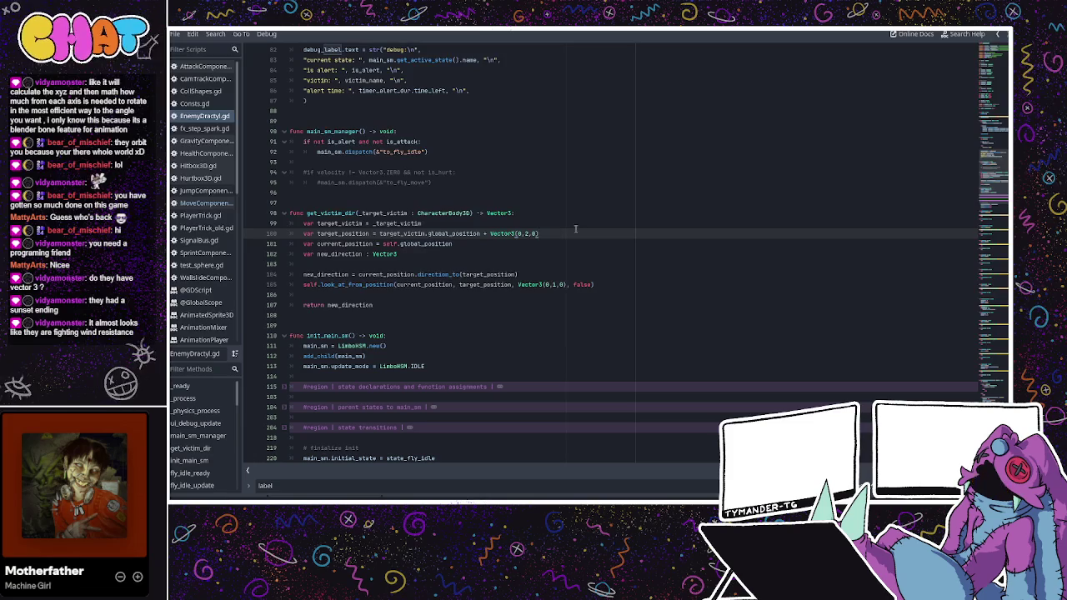
{"action": "key", "text": "ctrl+F2"}
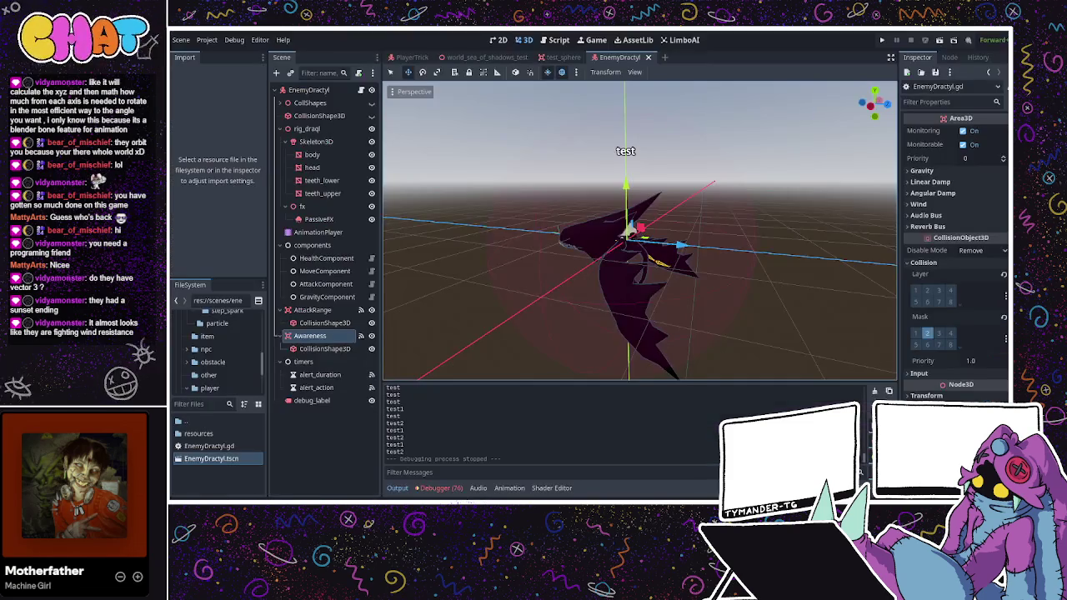
{"action": "left_click", "coordinate": [881, 40]}
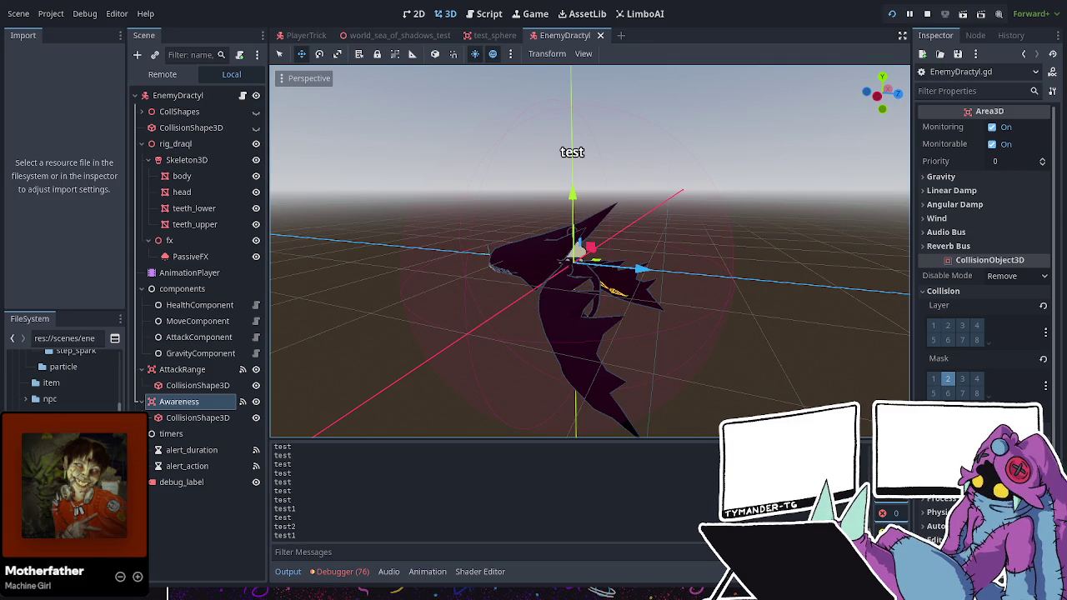
{"action": "key", "text": "F8"}
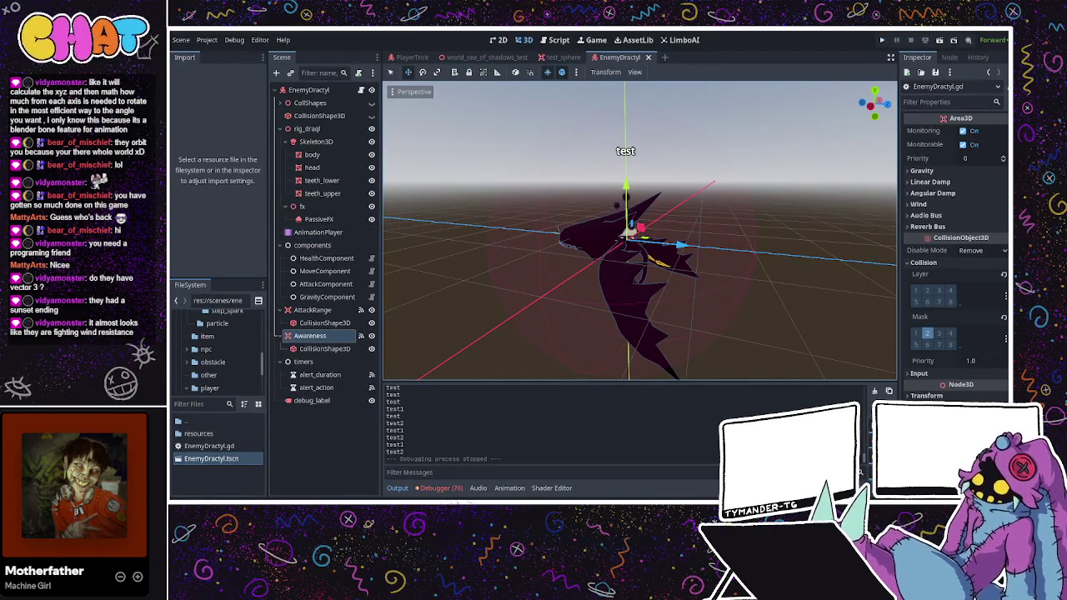
{"action": "left_click", "coordinate": [411, 56]}
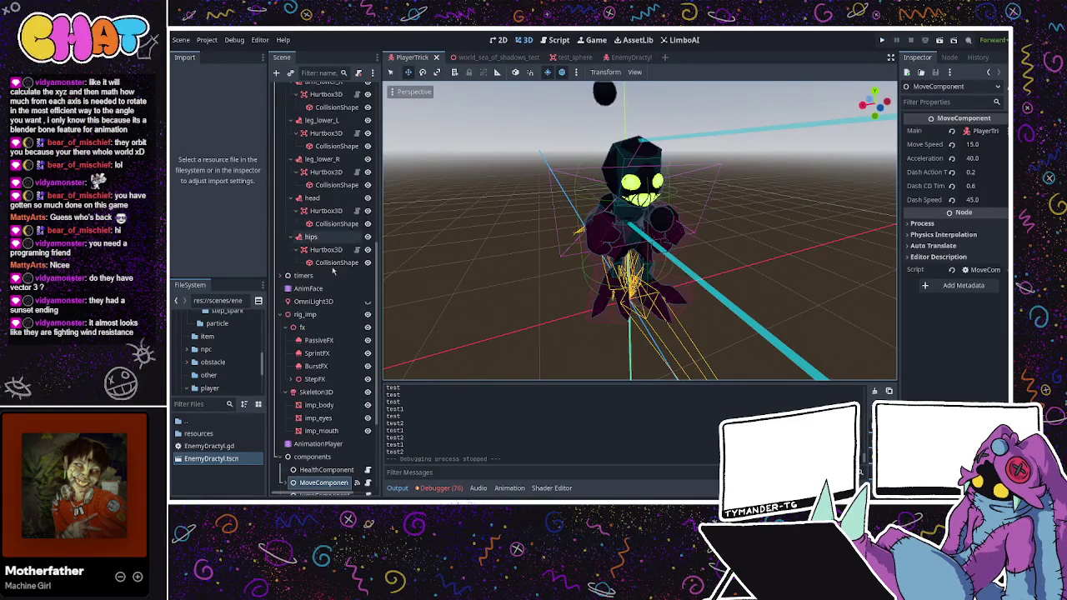
{"action": "scroll", "coordinate": [325, 384], "scroll_direction": "down", "scroll_amount": 4}
{"action": "left_click", "coordinate": [320, 429]}
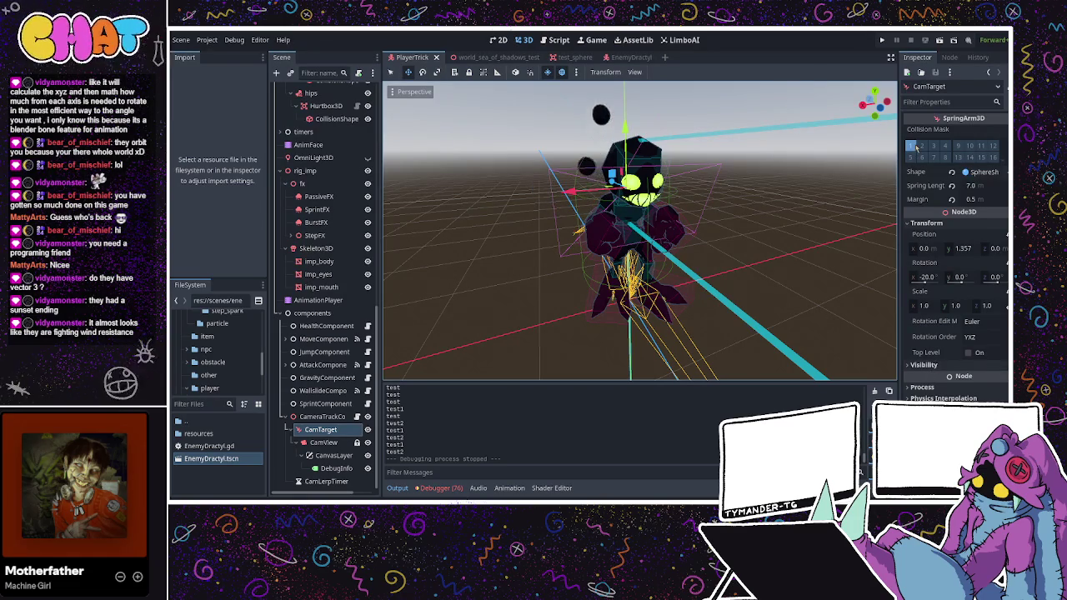
{"action": "left_click", "coordinate": [620, 57]}
{"action": "left_click", "coordinate": [316, 103]}
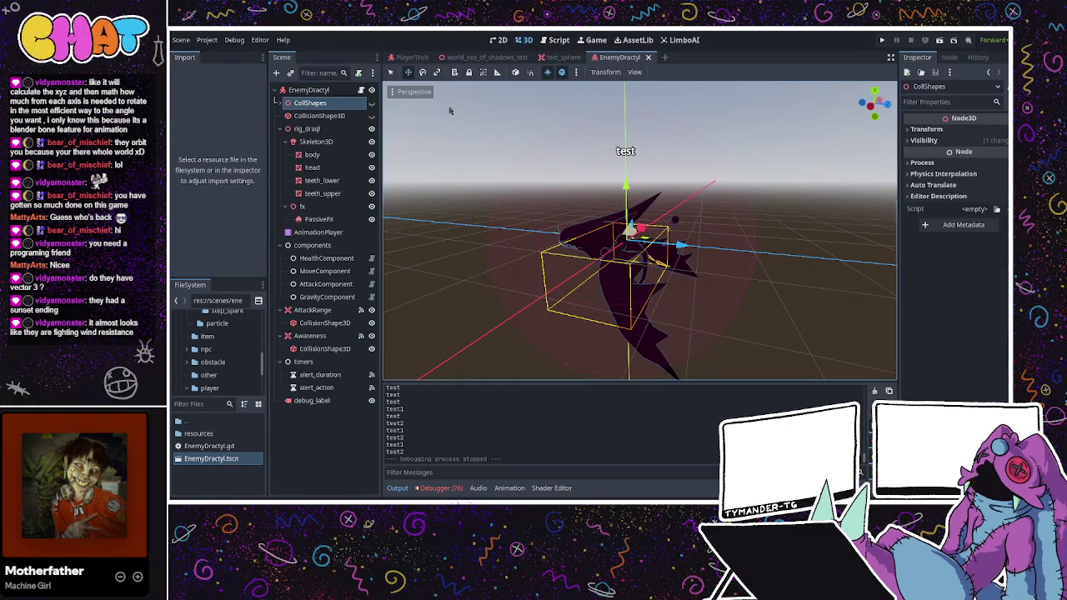
{"action": "left_click", "coordinate": [996, 129]}
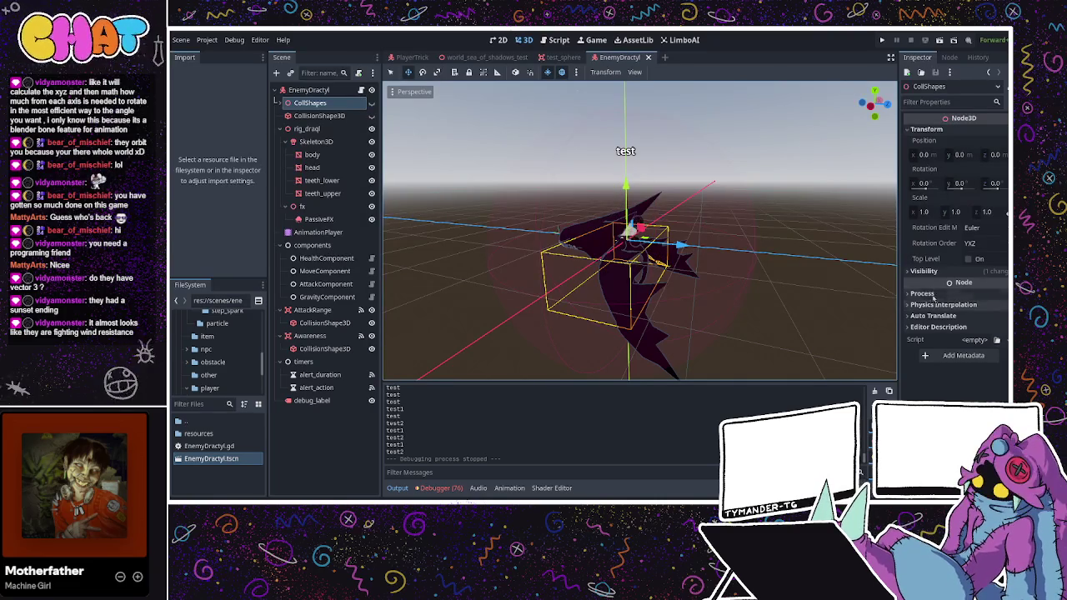
{"action": "left_click", "coordinate": [307, 129]}
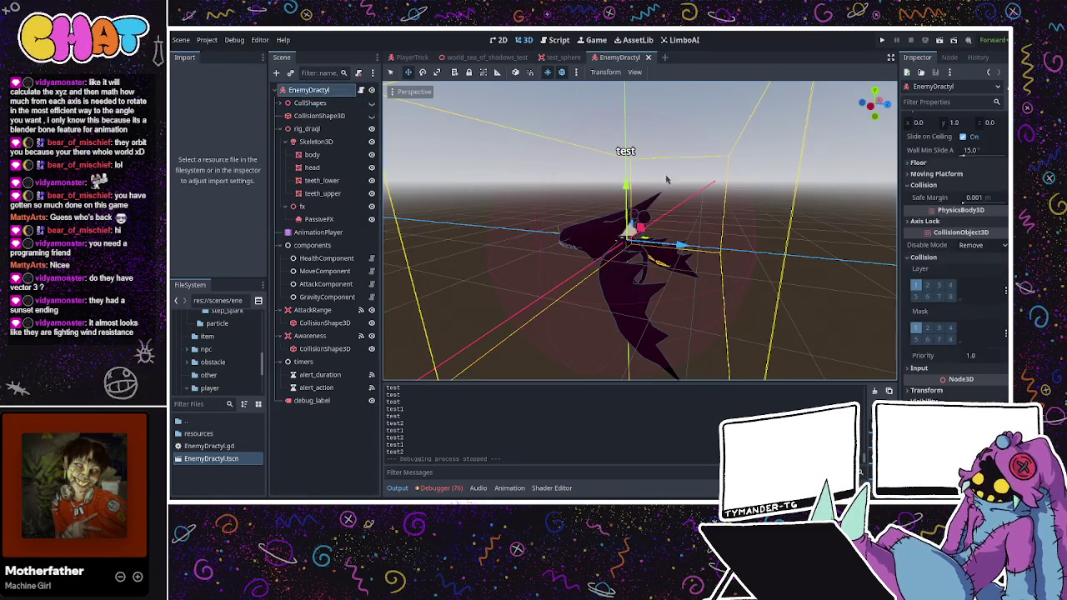
{"action": "left_click", "coordinate": [325, 115]}
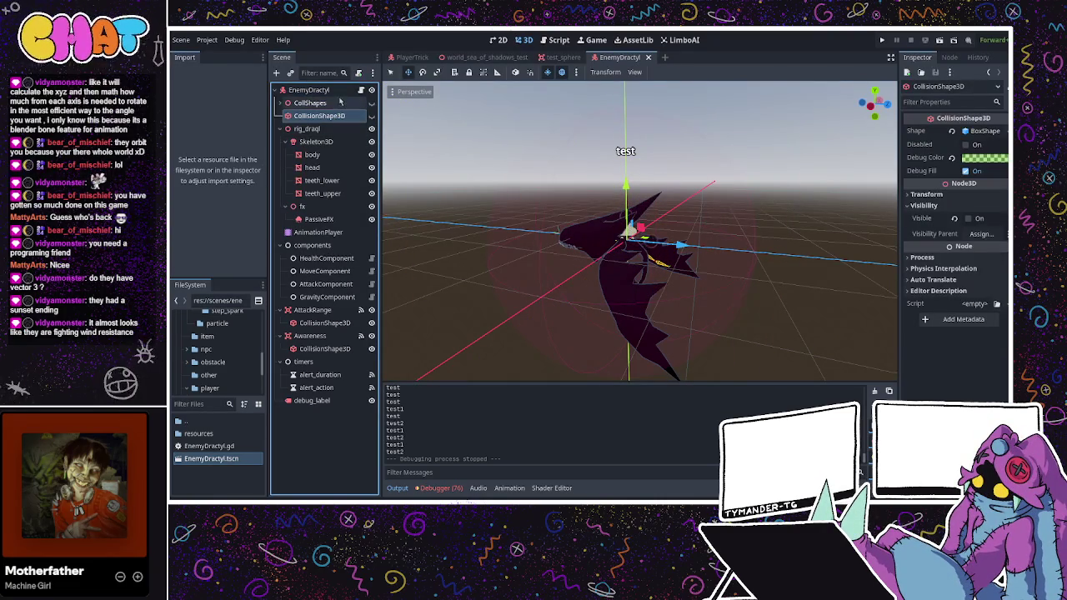
{"action": "left_click", "coordinate": [333, 90]}
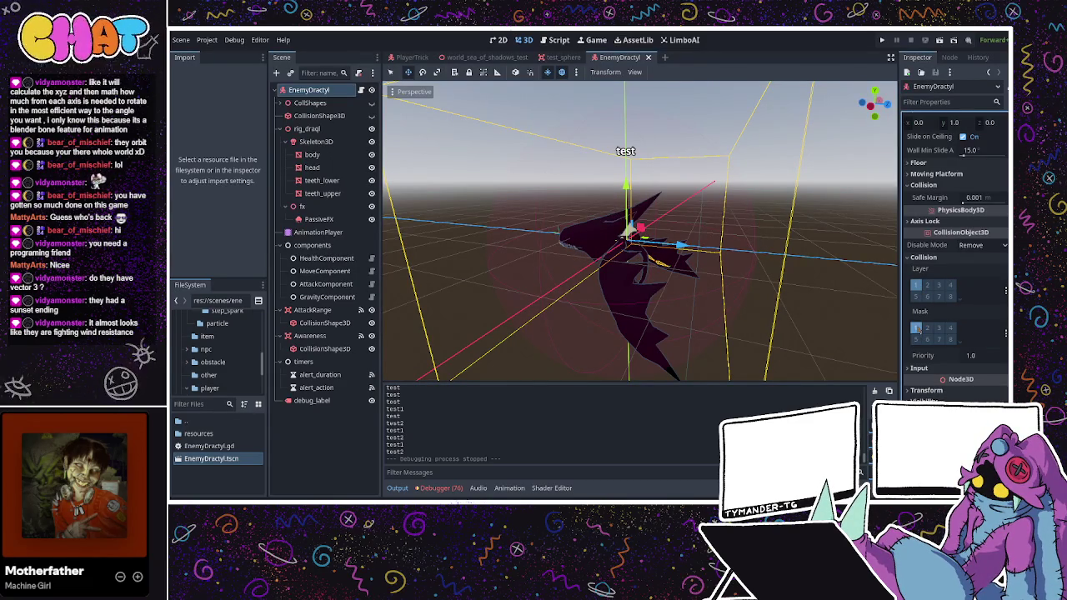
- Move the enemy from collision layer 1 to layer 3, playtesting after each change, then stop
{"action": "left_click", "coordinate": [915, 285]}
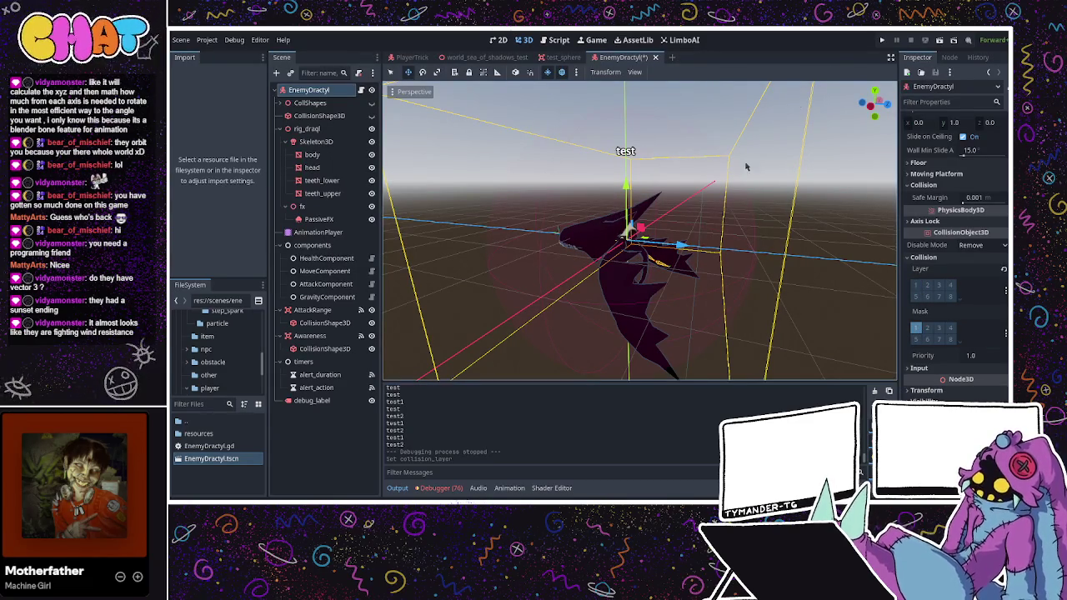
{"action": "left_click", "coordinate": [880, 40]}
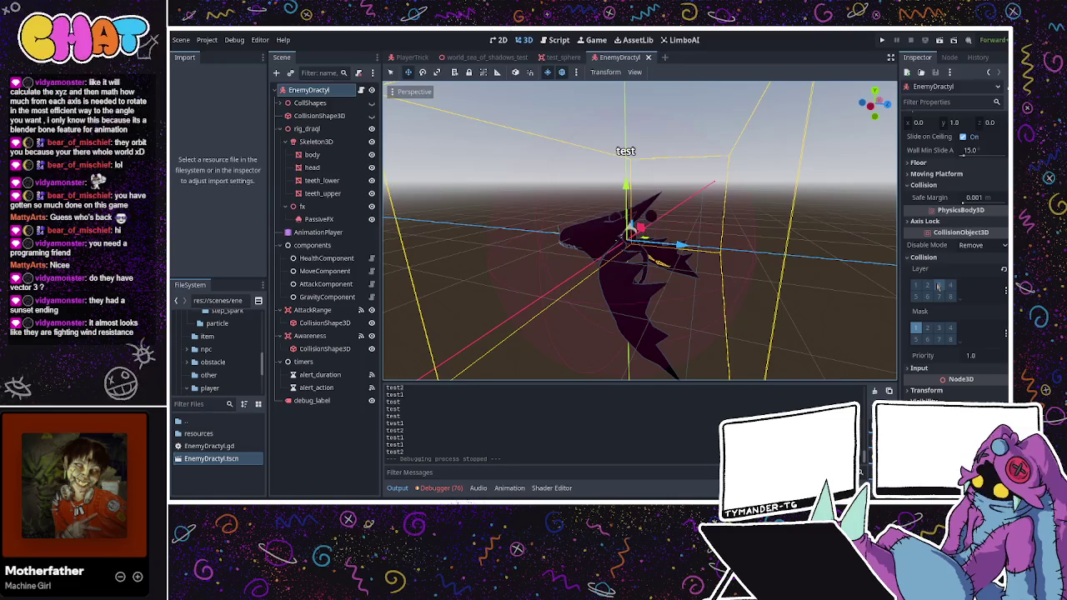
{"action": "left_click", "coordinate": [938, 286]}
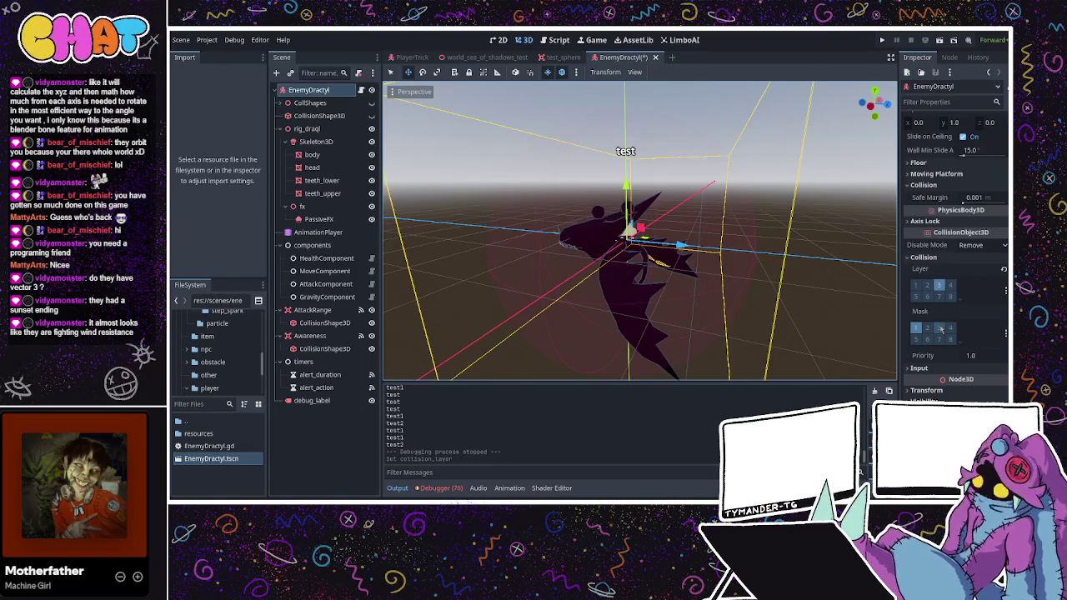
{"action": "left_click", "coordinate": [938, 285]}
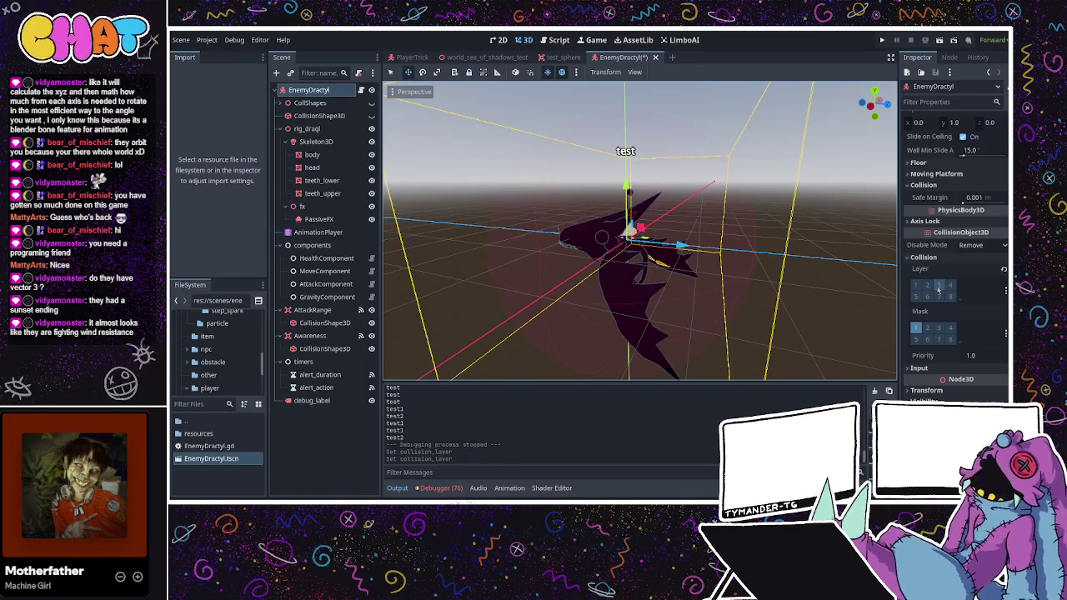
{"action": "left_click", "coordinate": [938, 286]}
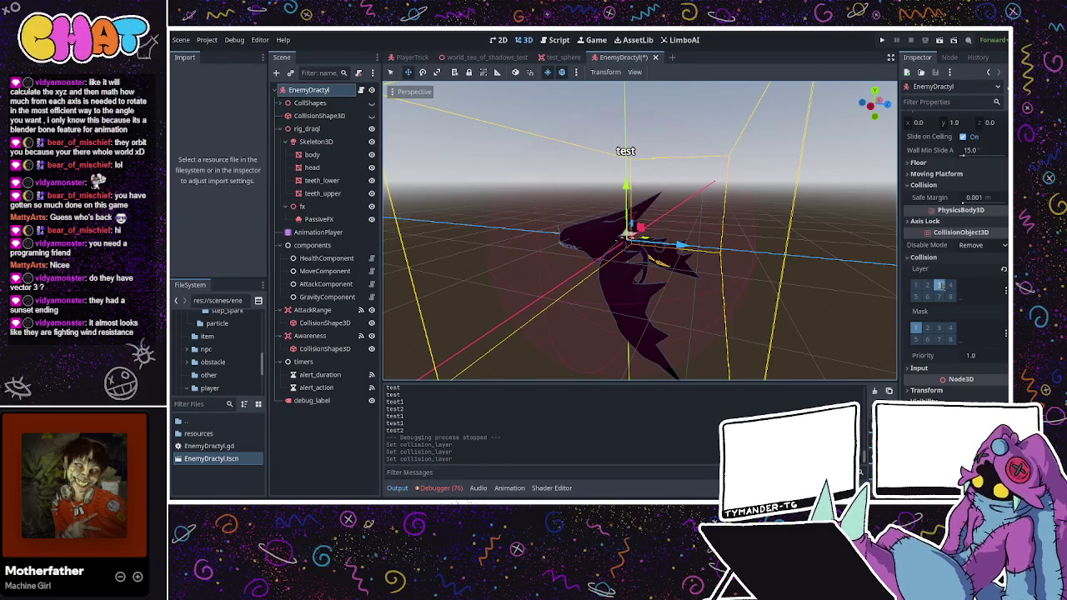
{"action": "left_click", "coordinate": [881, 40]}
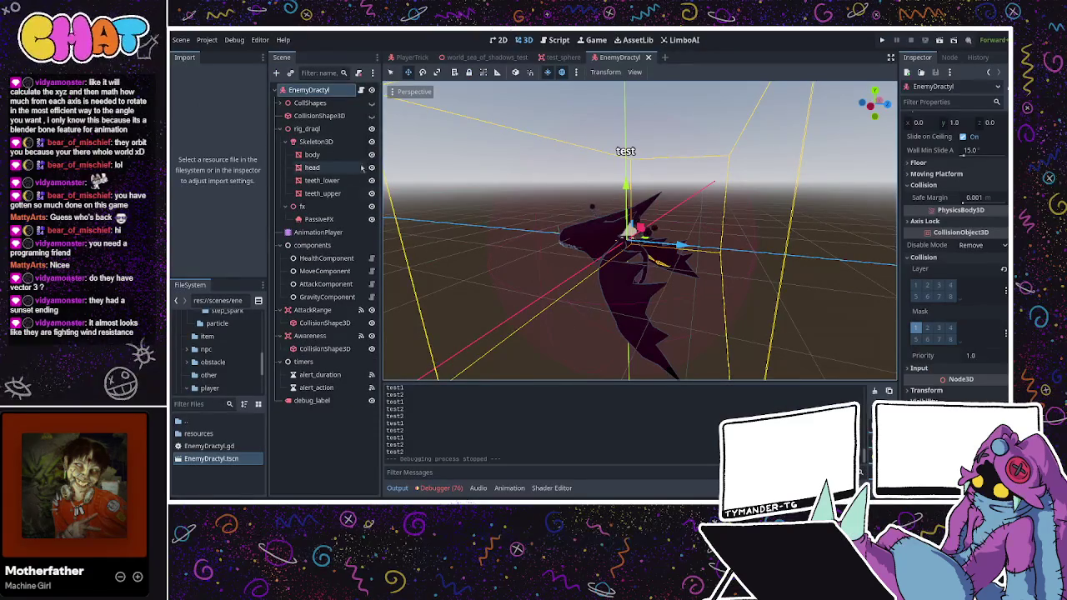
{"action": "left_click", "coordinate": [358, 101]}
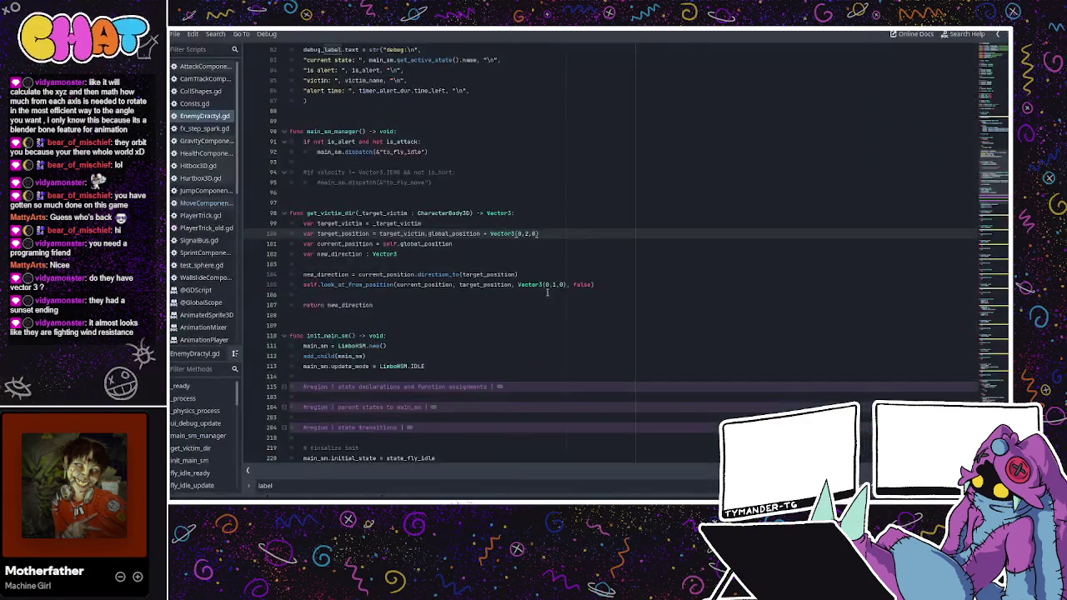
- Review get_victim_dir in the EnemyDractyl script, then return to the 3D scene
{"action": "scroll", "coordinate": [528, 271], "scroll_direction": "up", "scroll_amount": 2}
{"action": "left_click", "coordinate": [527, 273]}
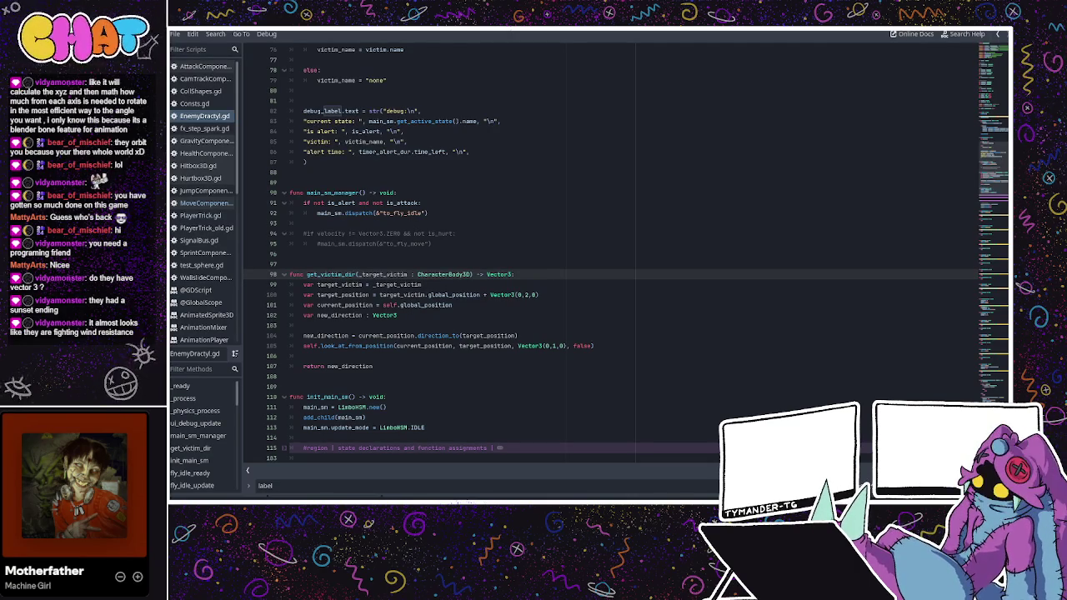
{"action": "key", "text": "alt+Tab"}
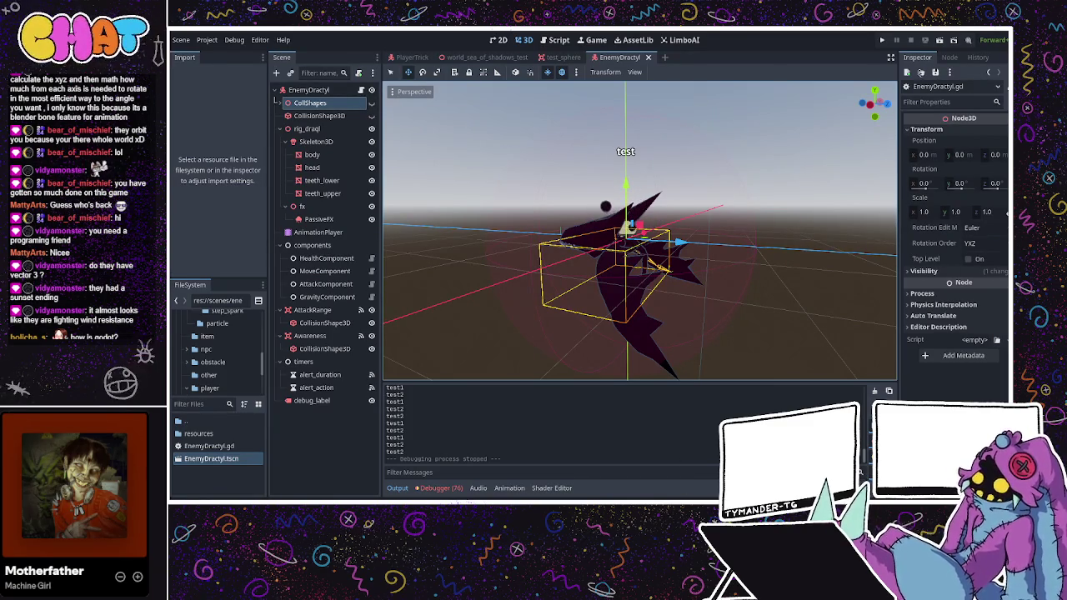
- Launch the game and try running, two light attacks, a dash and a jump
{"action": "left_click", "coordinate": [883, 40]}
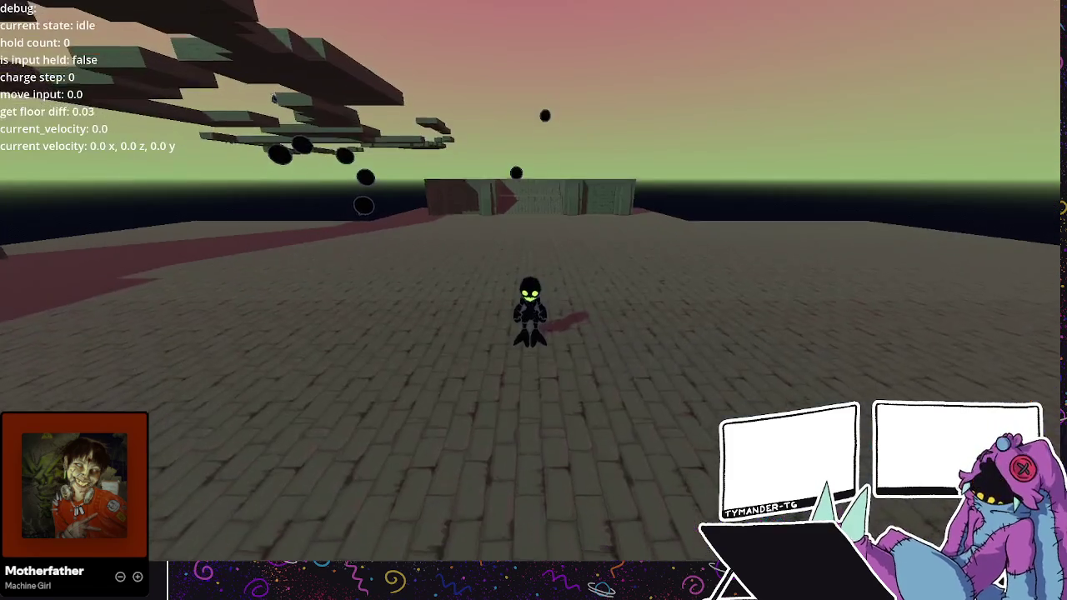
{"action": "key", "text": "w"}
{"action": "left_click", "coordinate": [533, 300]}
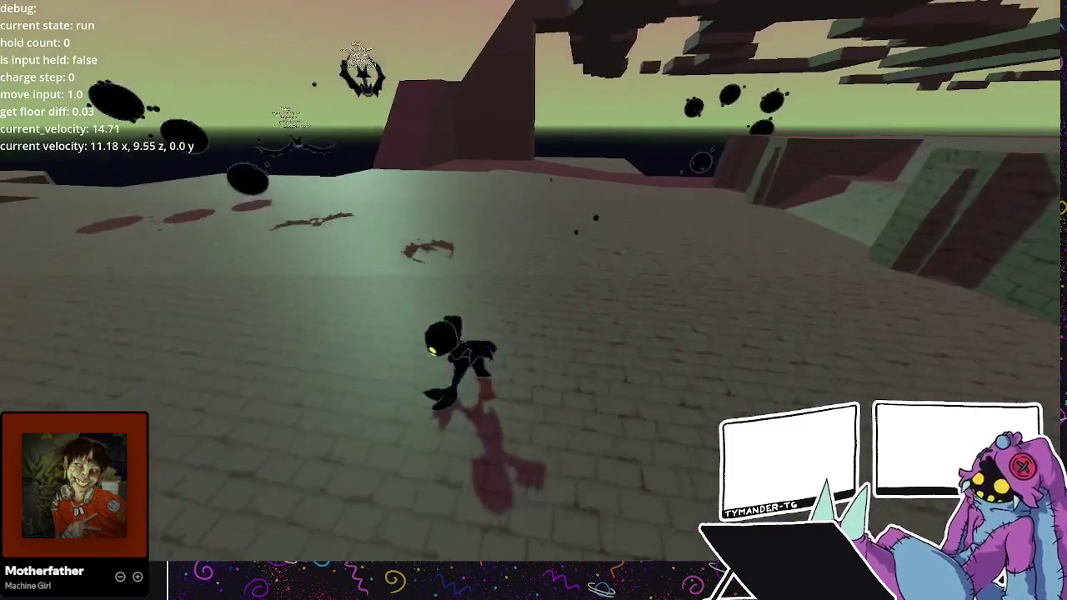
{"action": "left_click", "coordinate": [533, 300]}
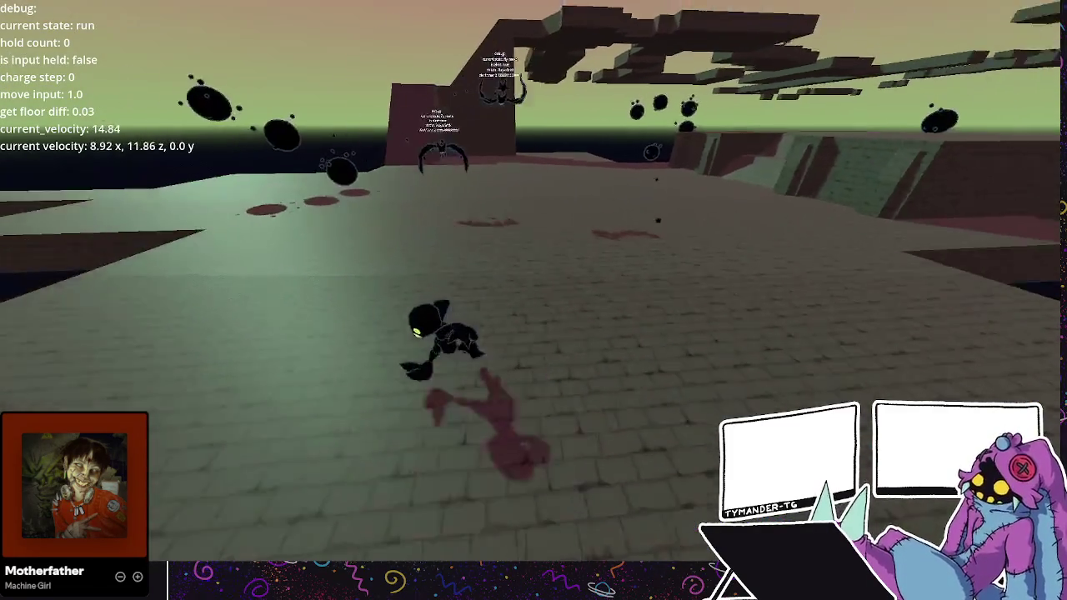
{"action": "key", "text": "shift"}
{"action": "key", "text": "space"}
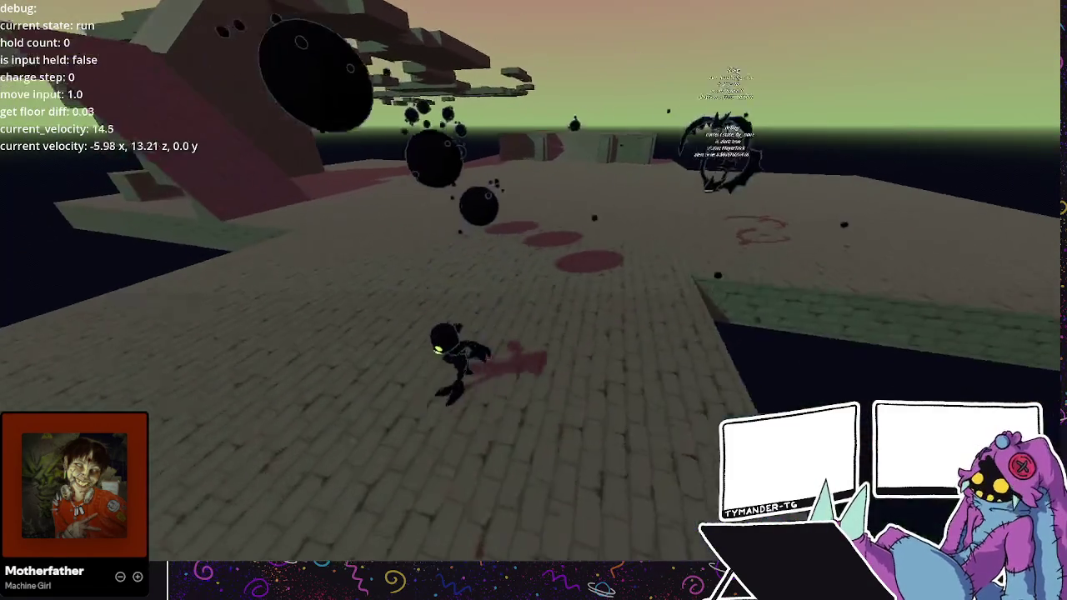
- Run and jump across the ramp and platforms, then stop the game
{"action": "key", "text": "w"}
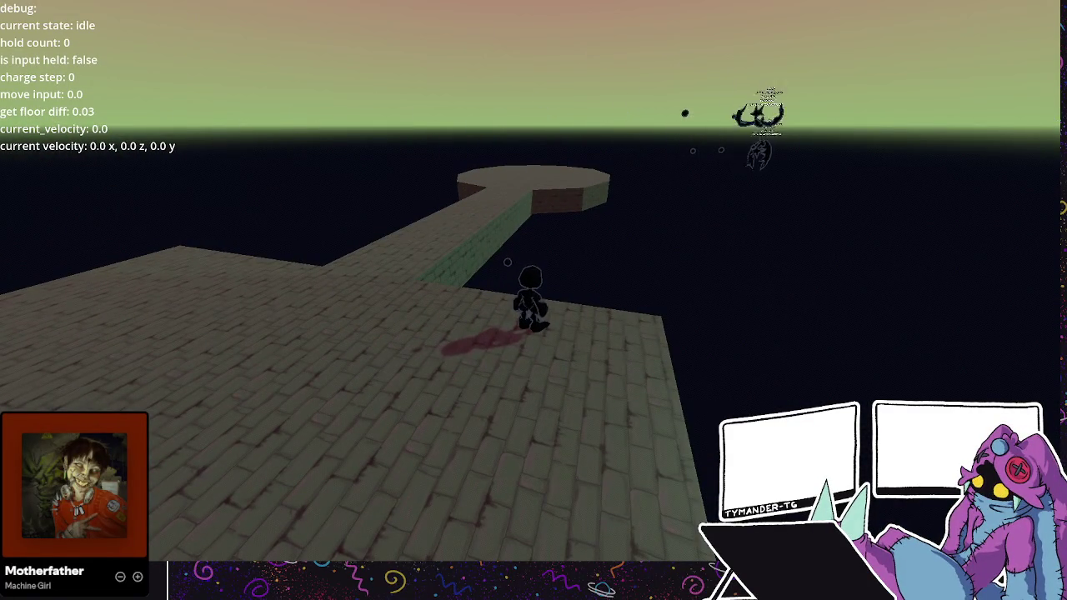
{"action": "key", "text": "w"}
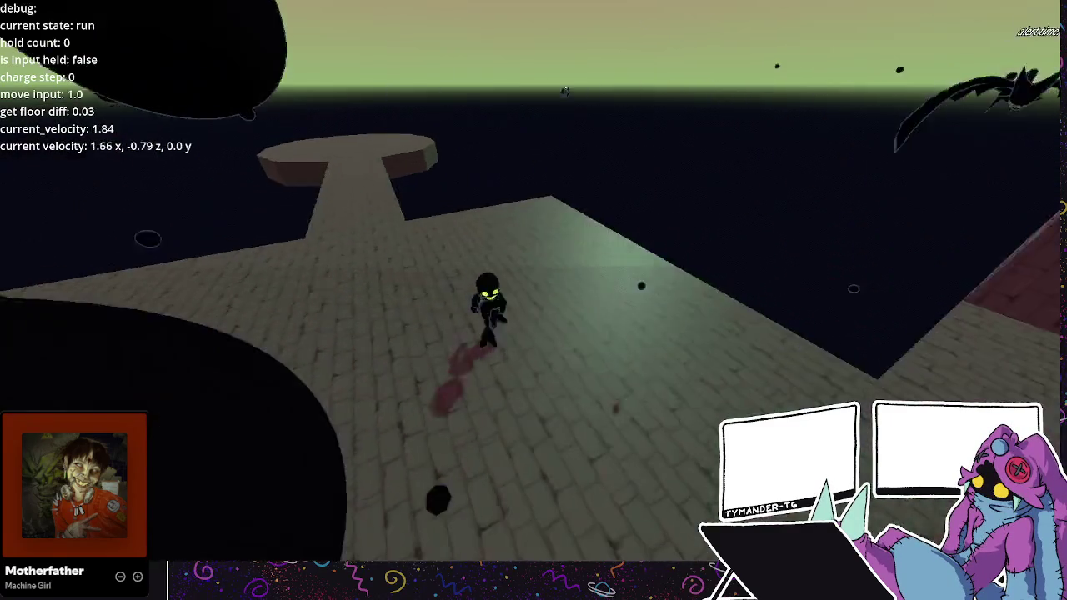
{"action": "key", "text": "space"}
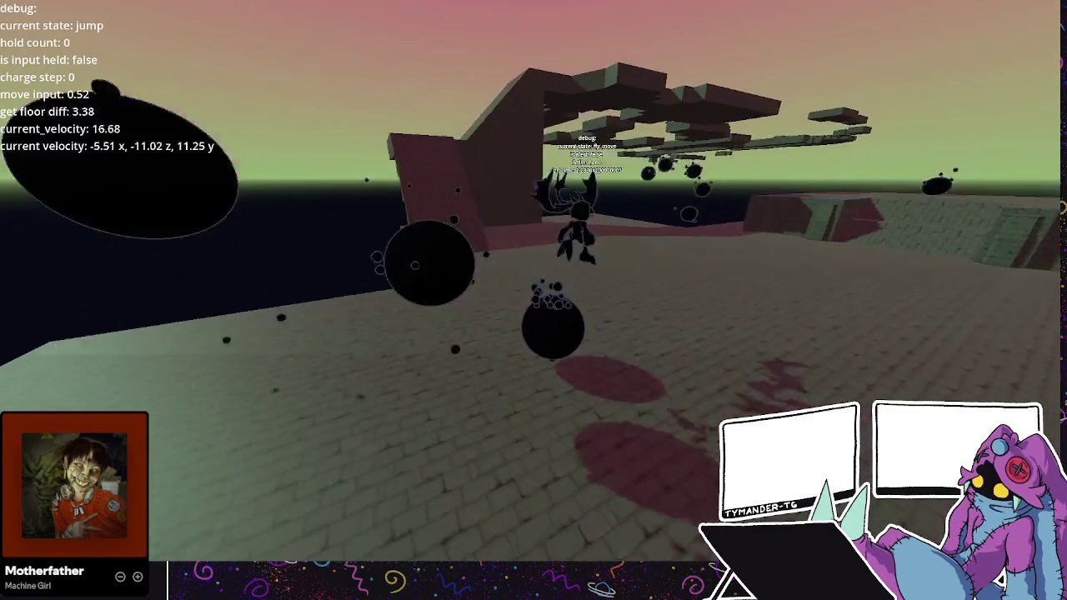
{"action": "key", "text": "w"}
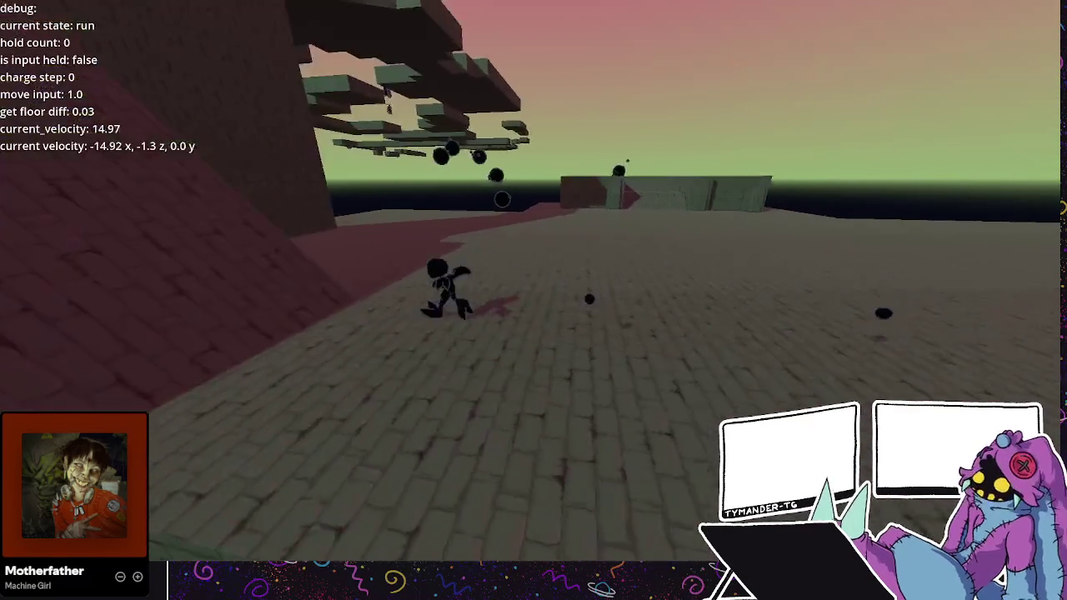
{"action": "key", "text": "space"}
{"action": "key", "text": "w"}
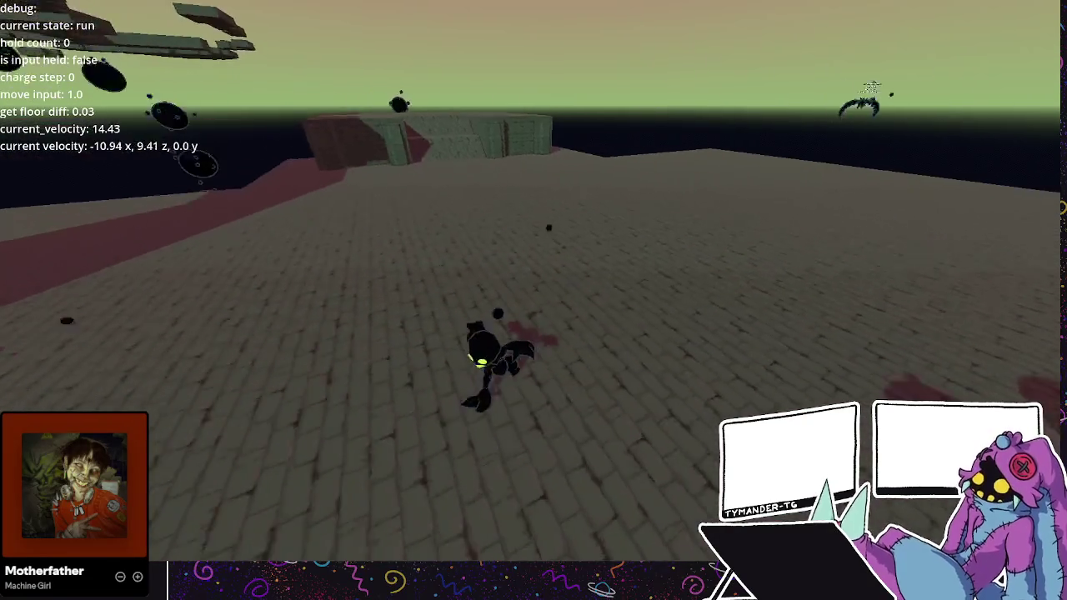
{"action": "key", "text": "space"}
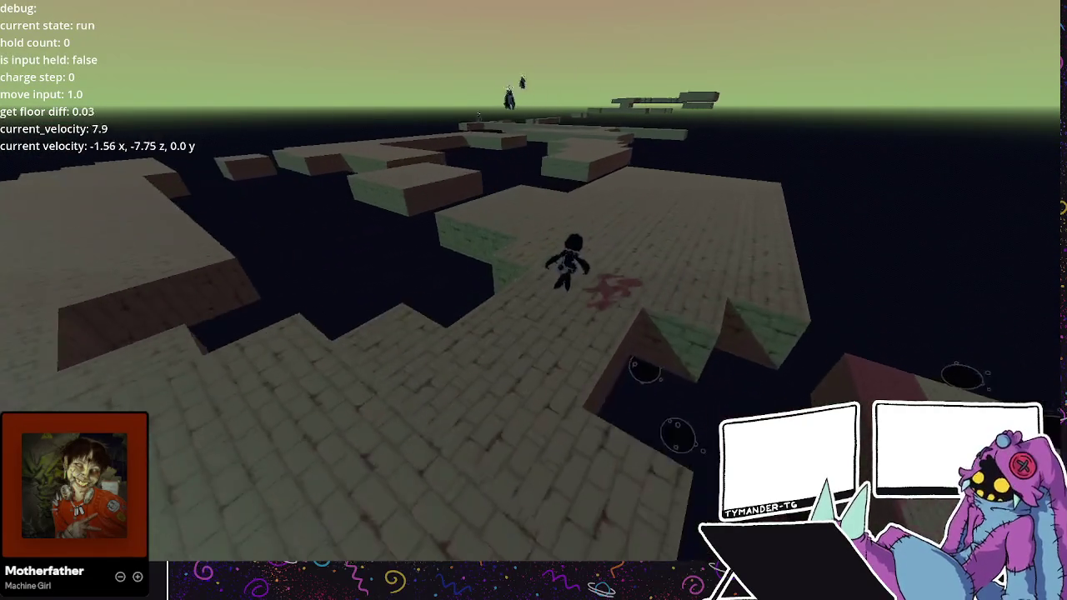
{"action": "key", "text": "space"}
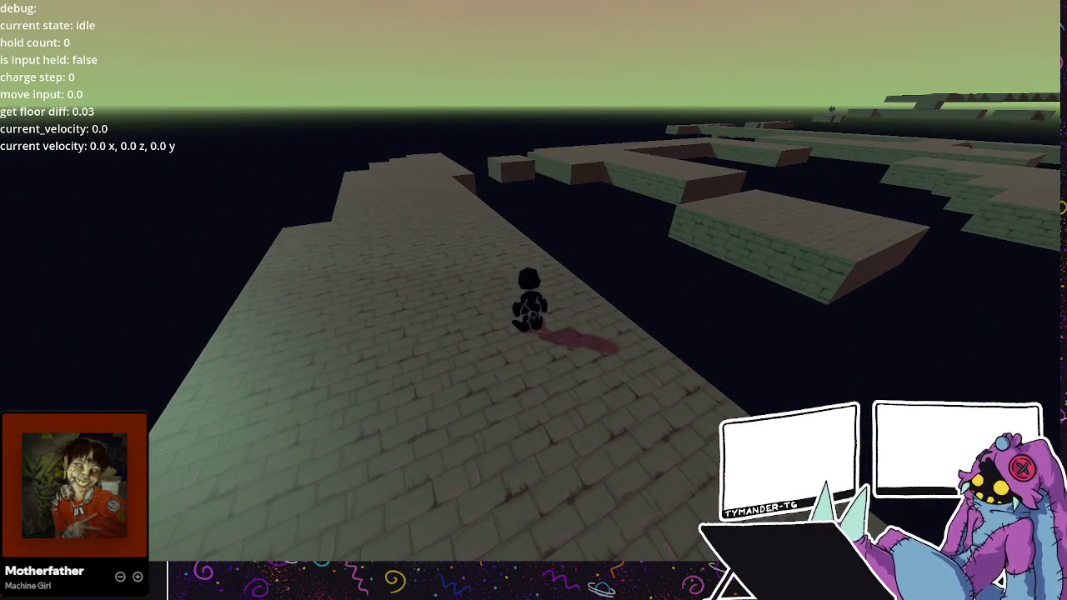
{"action": "key", "text": "F8"}
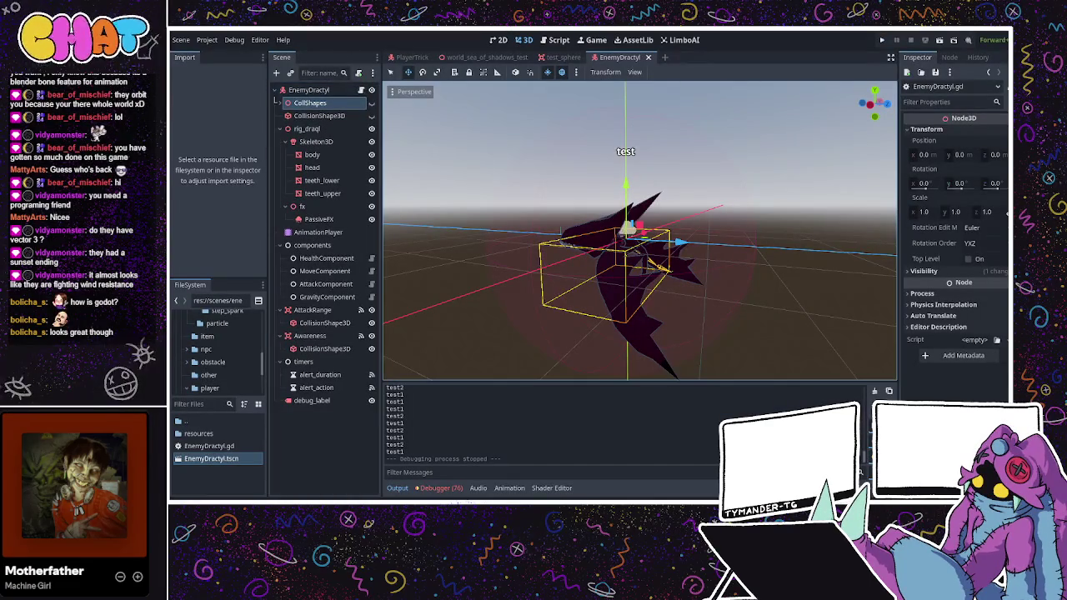
- Open a fresh line under victim = null in _on_alert_timer_timeout
{"action": "key", "text": "ctrl+F3"}
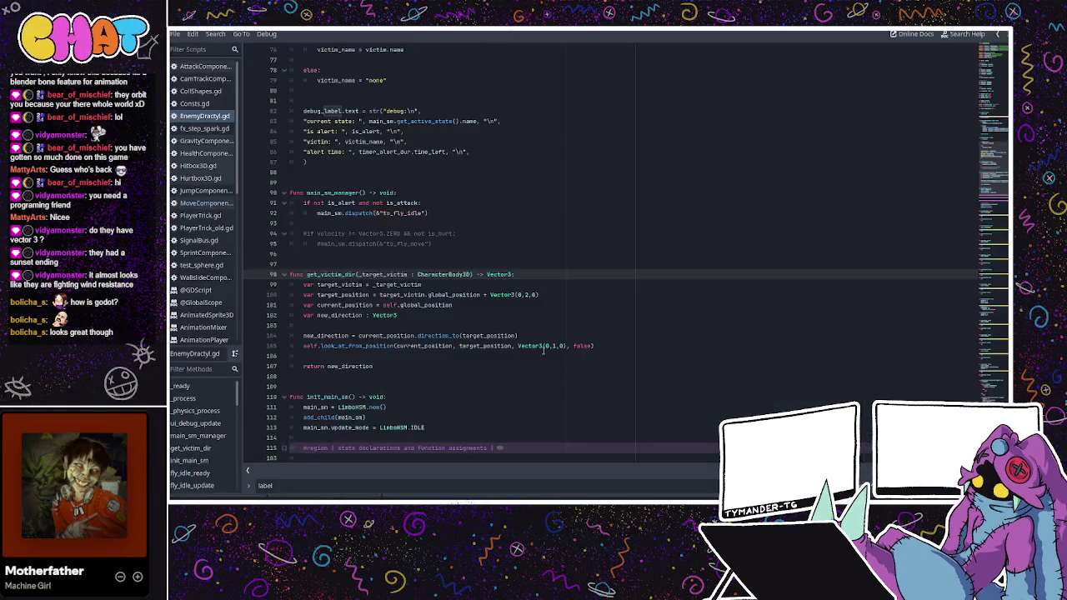
{"action": "scroll", "coordinate": [552, 327], "scroll_direction": "down", "scroll_amount": 15}
{"action": "scroll", "coordinate": [552, 326], "scroll_direction": "down", "scroll_amount": 20}
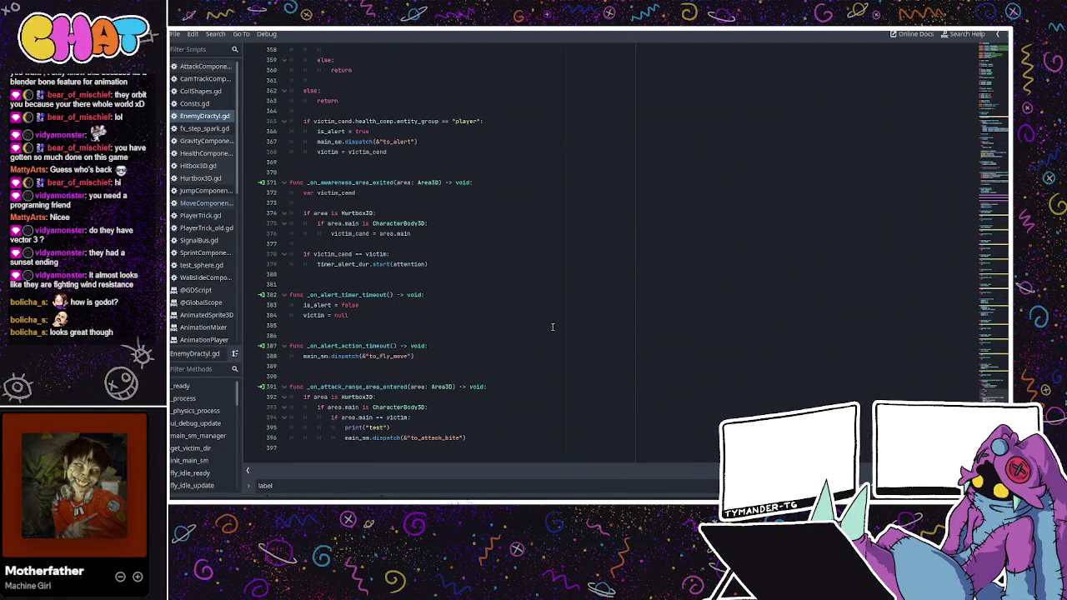
{"action": "left_click", "coordinate": [422, 305]}
{"action": "left_click", "coordinate": [409, 317]}
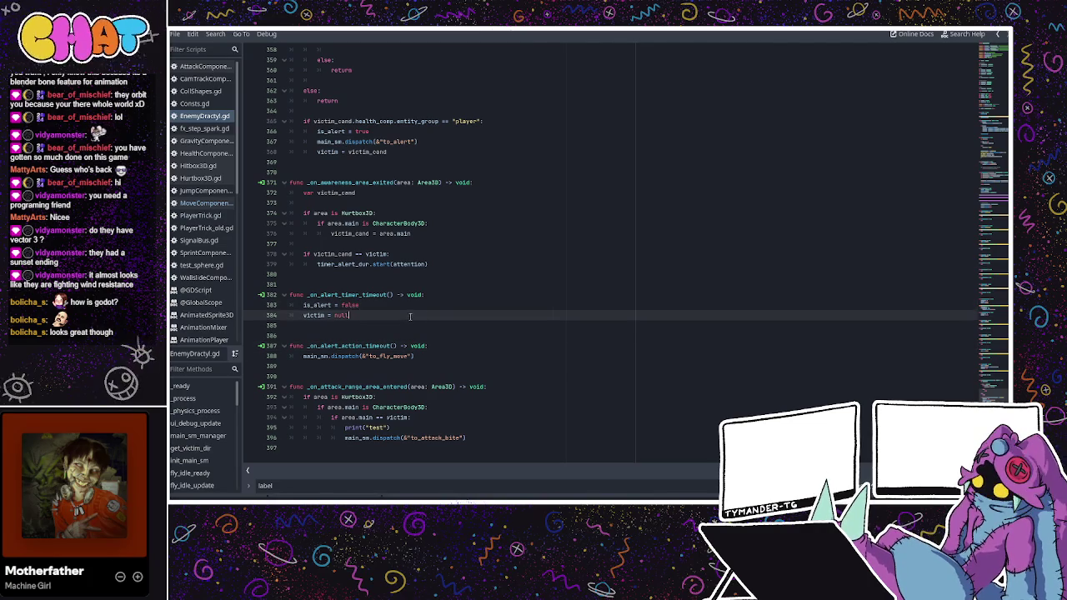
{"action": "key", "text": "Delete"}
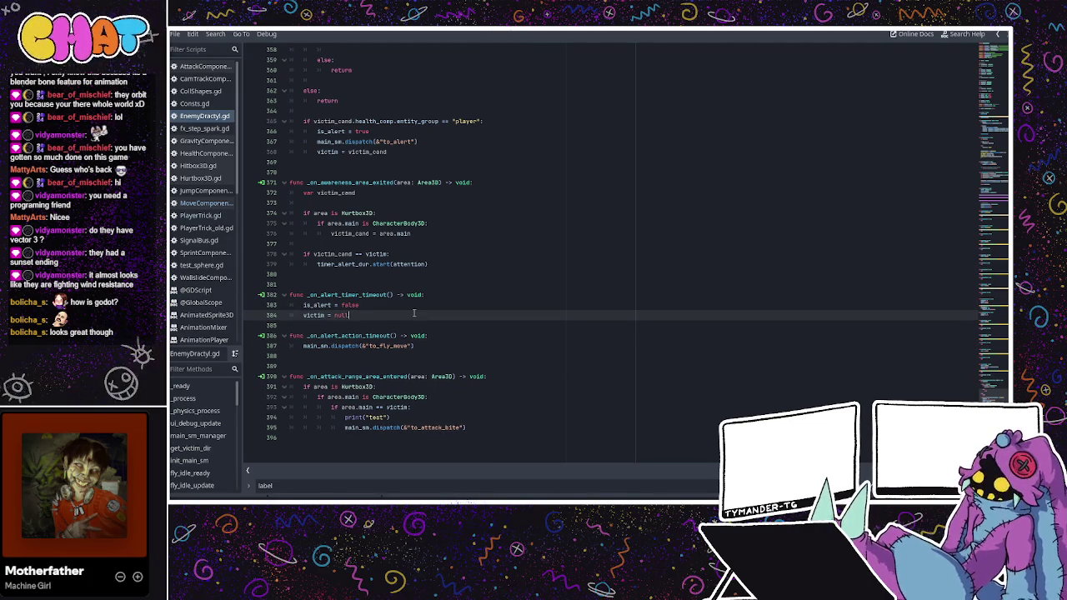
{"action": "key", "text": "Return"}
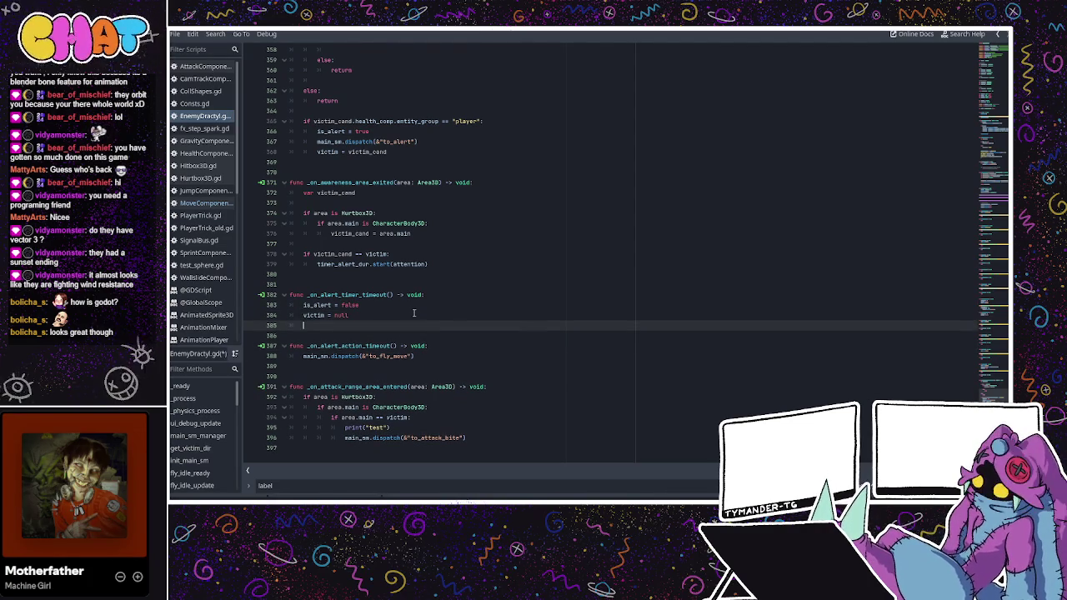
- Write main_sm.dispatch(&"to_idle") on that line and return to the 3D scene
{"action": "type", "text": "main_sm.to_"}
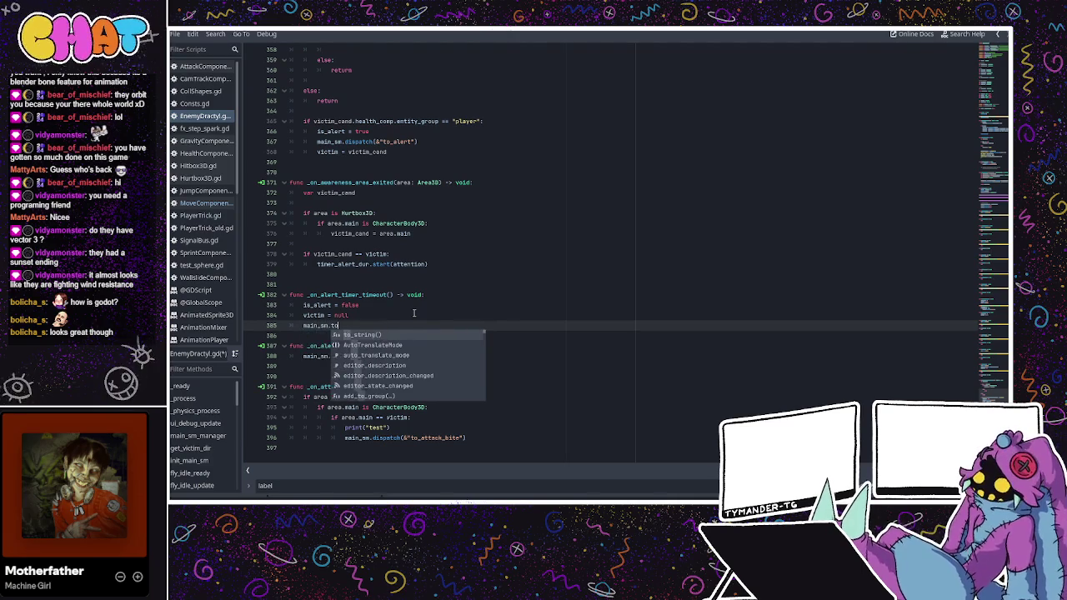
{"action": "type", "text": "state ="}
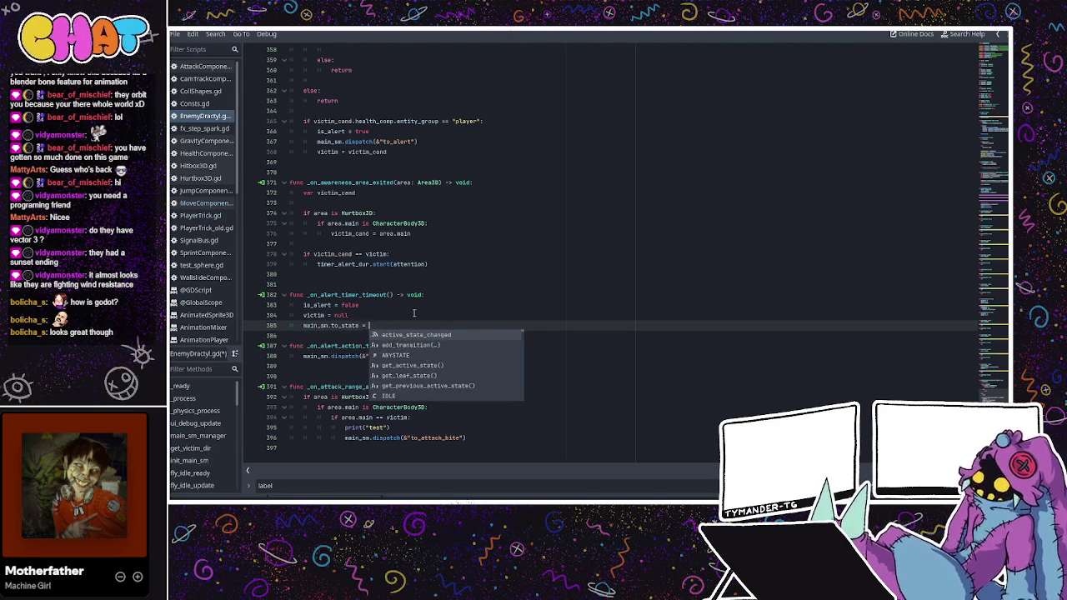
{"action": "key", "text": "BackSpace"}
{"action": "key", "text": "BackSpace"}
{"action": "key", "text": "BackSpace"}
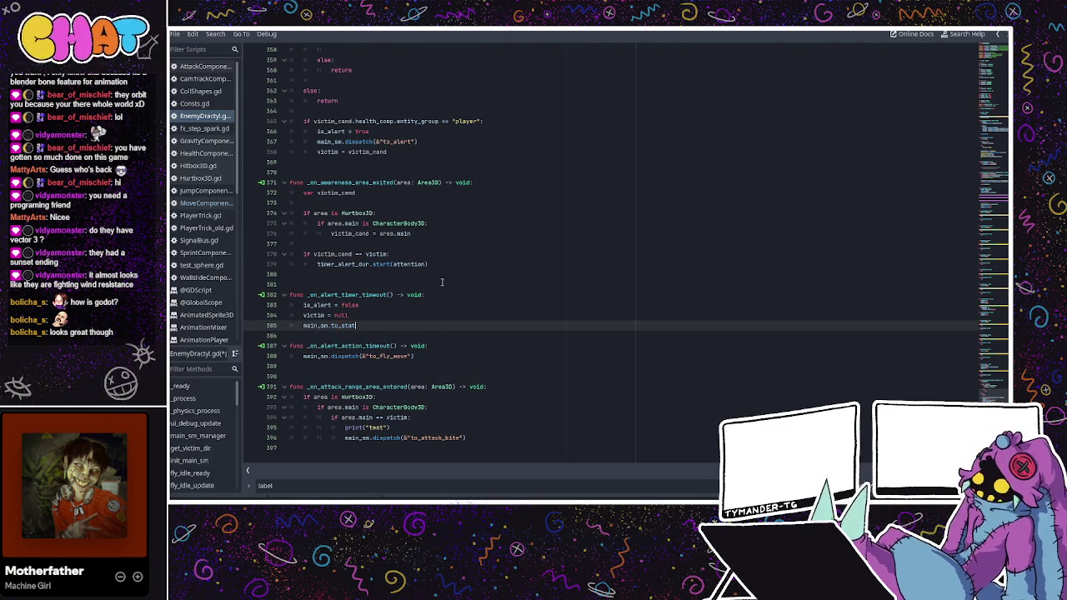
{"action": "key", "text": "BackSpace"}
{"action": "key", "text": "BackSpace"}
{"action": "key", "text": "BackSpace"}
{"action": "type", "text": "disp"}
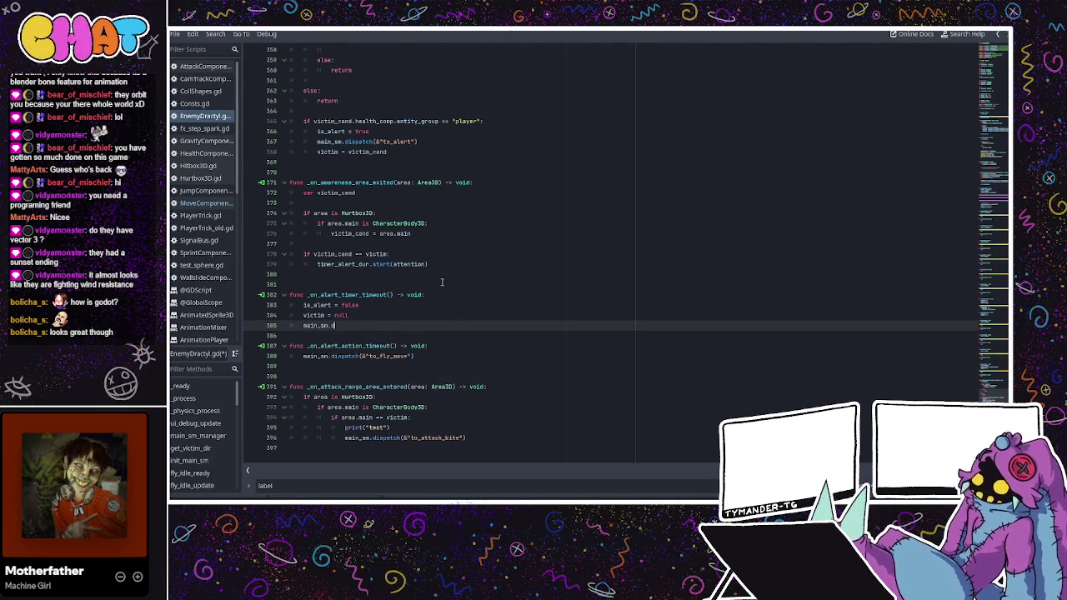
{"action": "key", "text": "Return"}
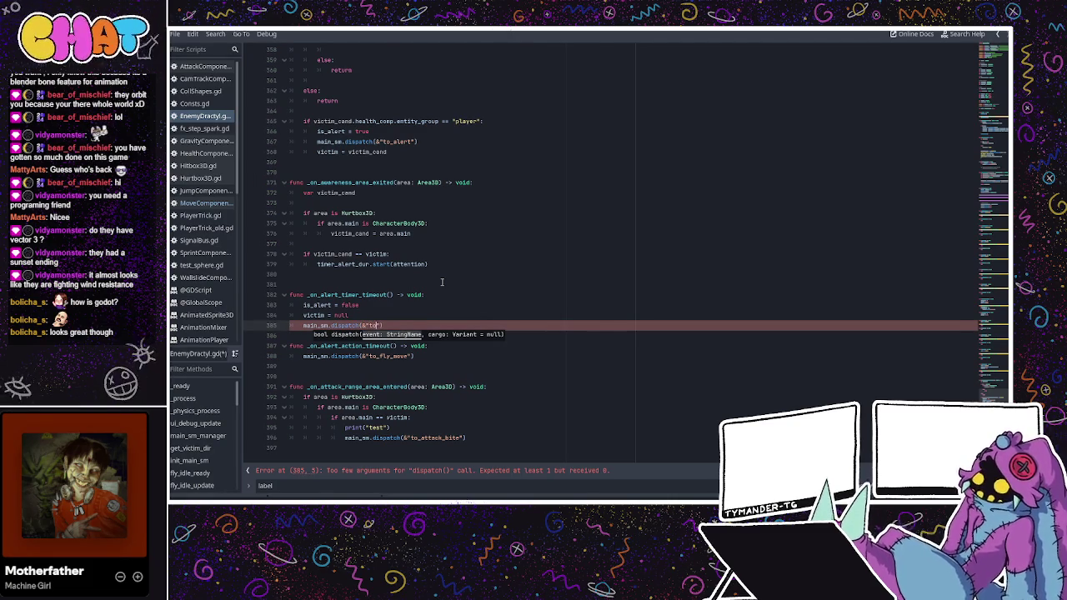
{"action": "type", "text": "_idle"}
{"action": "left_click", "coordinate": [441, 283]}
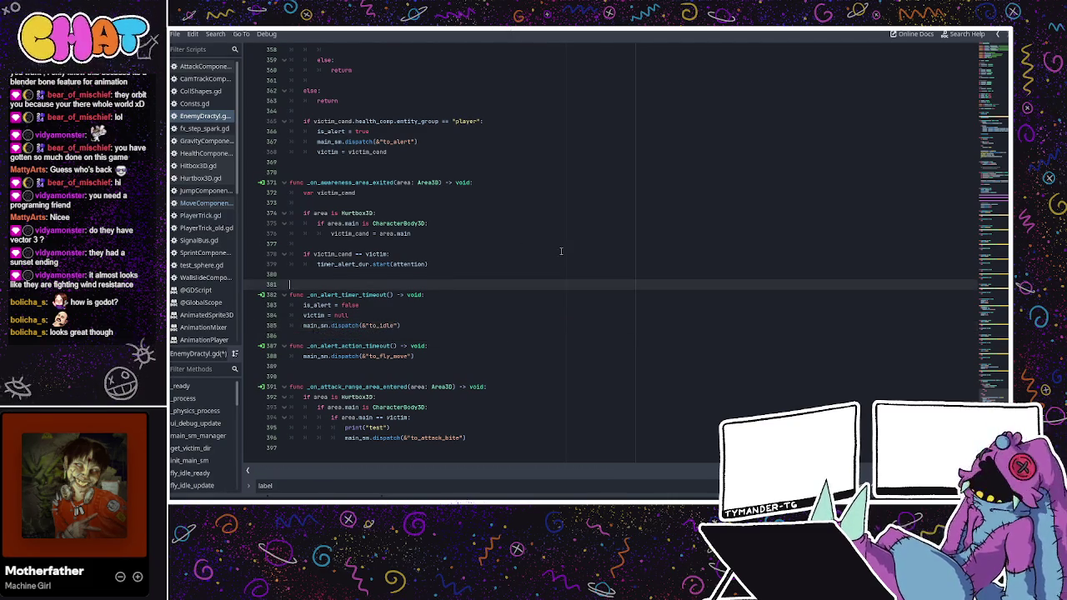
{"action": "scroll", "coordinate": [450, 329], "scroll_direction": "up", "scroll_amount": 1}
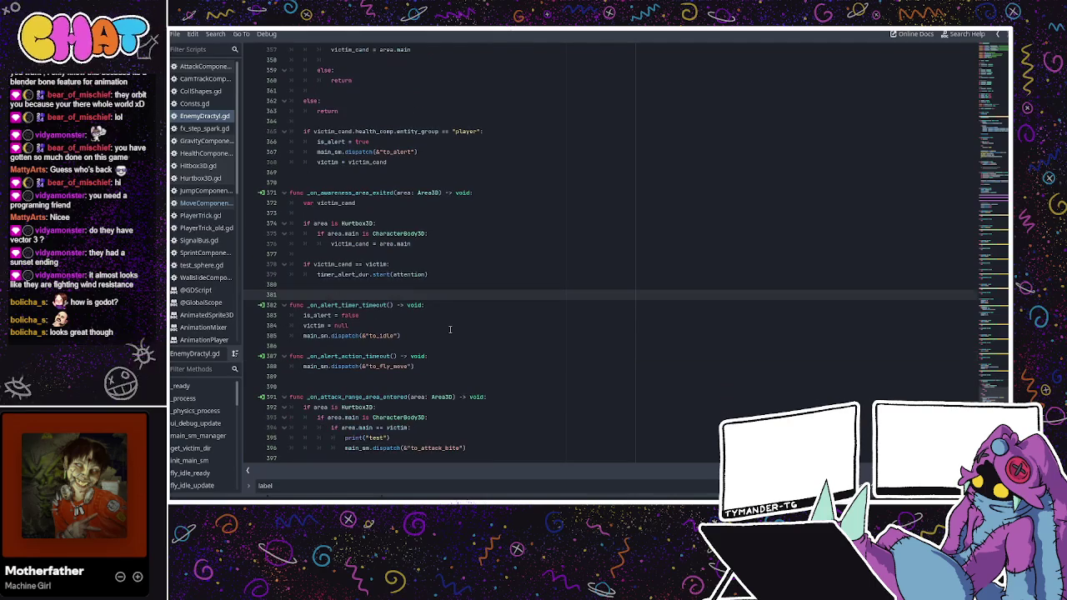
{"action": "left_click", "coordinate": [423, 325]}
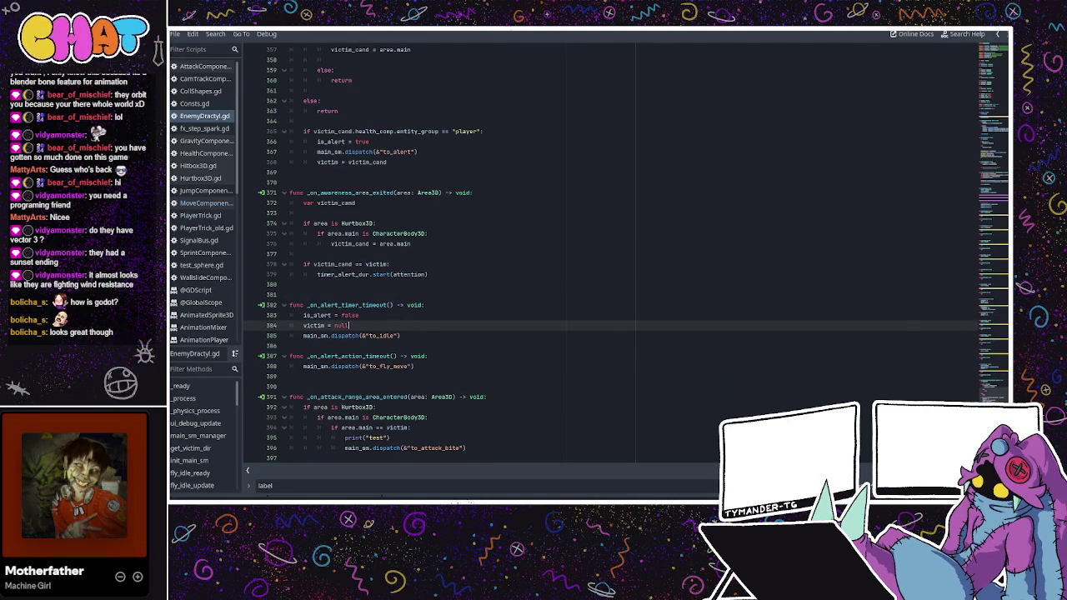
{"action": "key", "text": "ctrl+F2"}
- Select the CollShapes node and launch the game with F5, running the character forward
{"action": "left_click", "coordinate": [310, 119]}
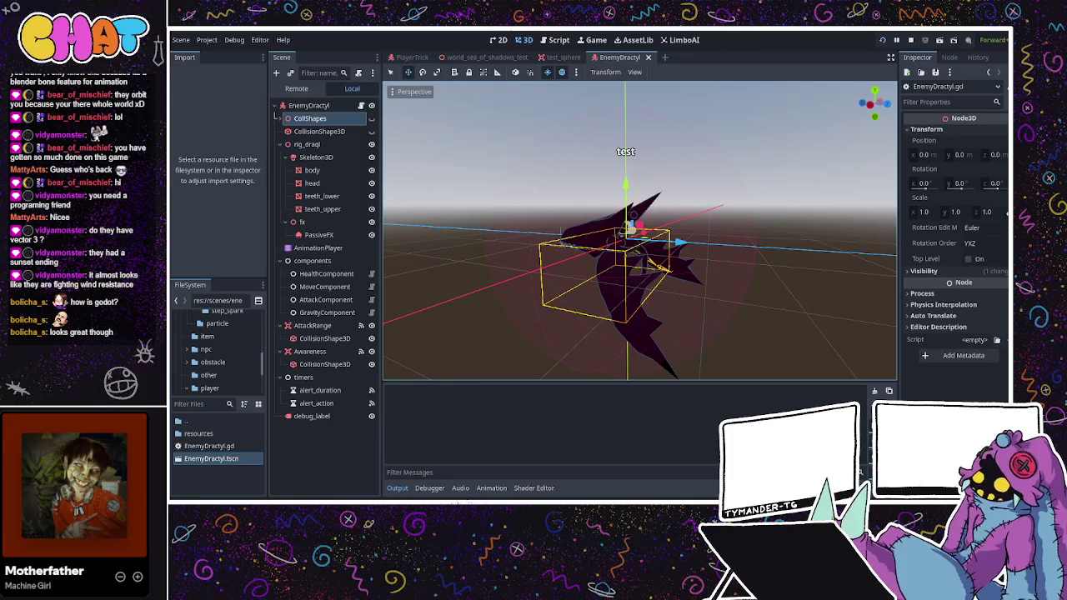
{"action": "key", "text": "F5"}
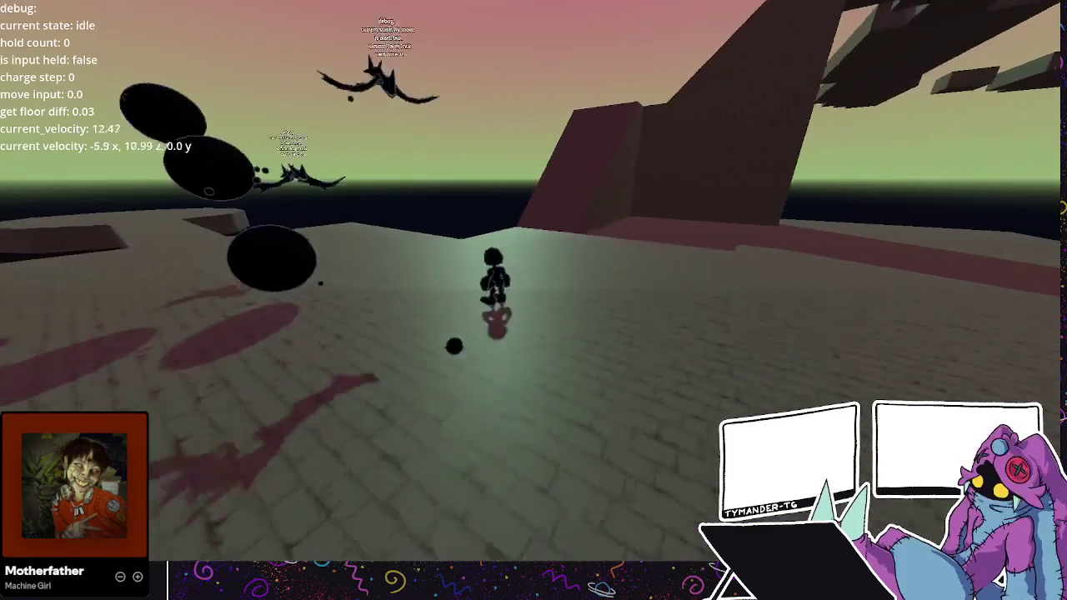
{"action": "key", "text": "s"}
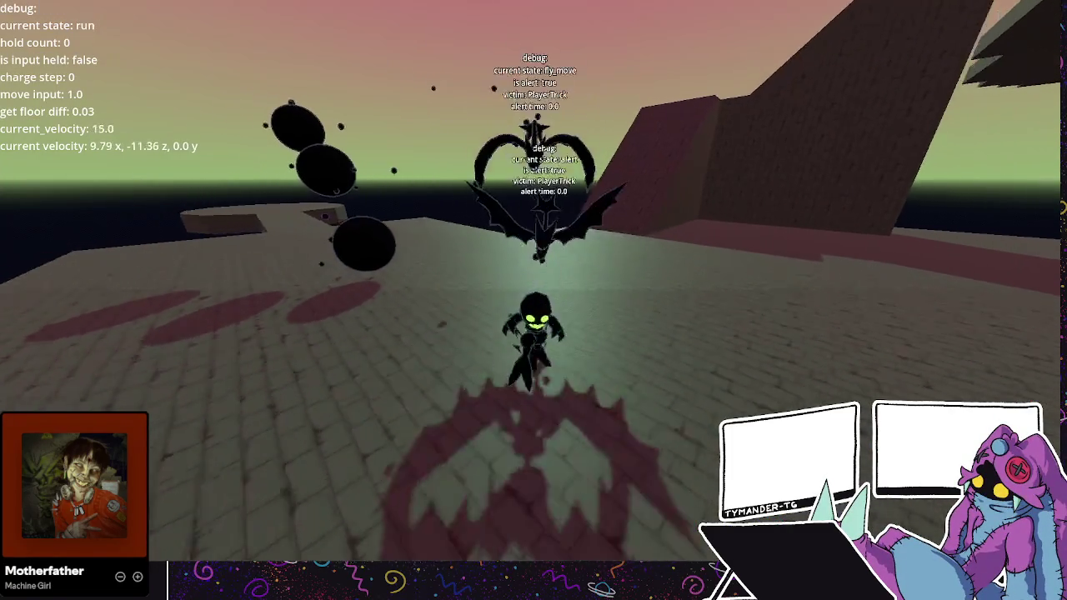
- Jump, dash, wall-cling and sprint-jump across the platforms past the Dractyl enemies
{"action": "key", "text": "space"}
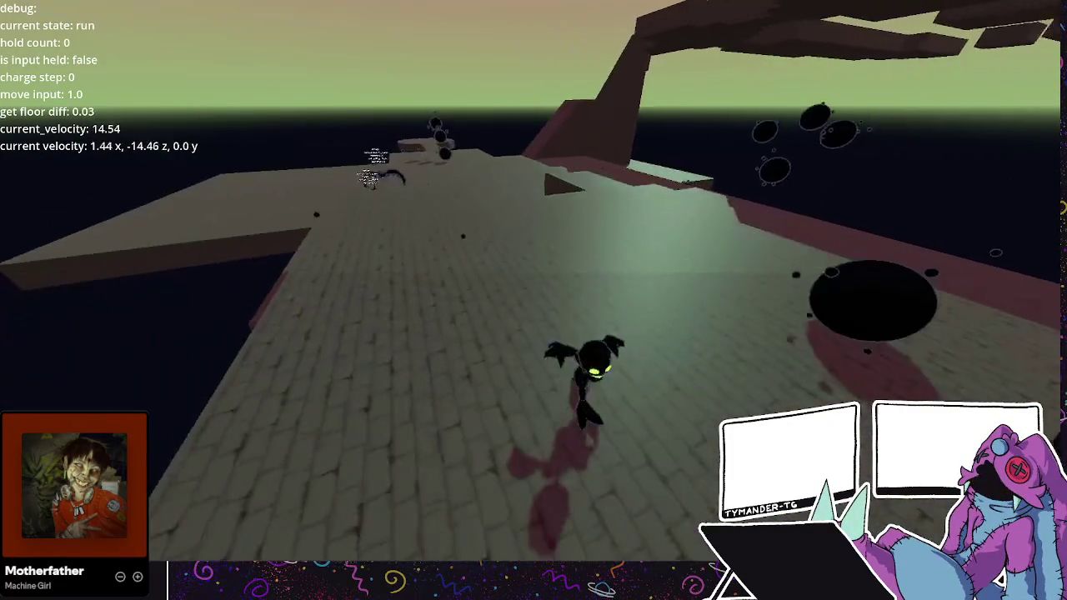
{"action": "key", "text": "space"}
{"action": "key", "text": "shift"}
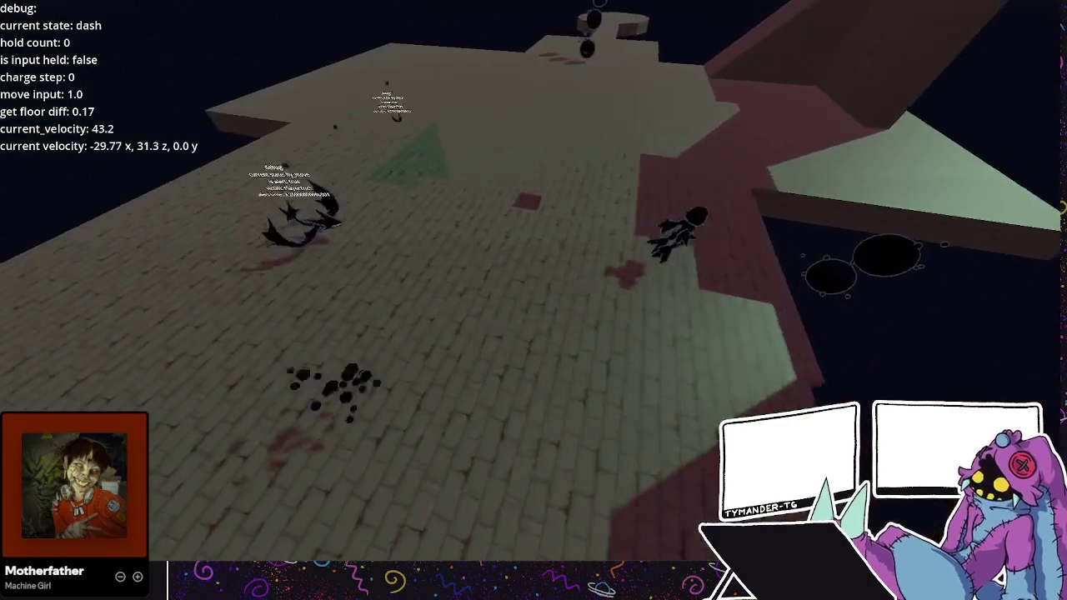
{"action": "key", "text": "space"}
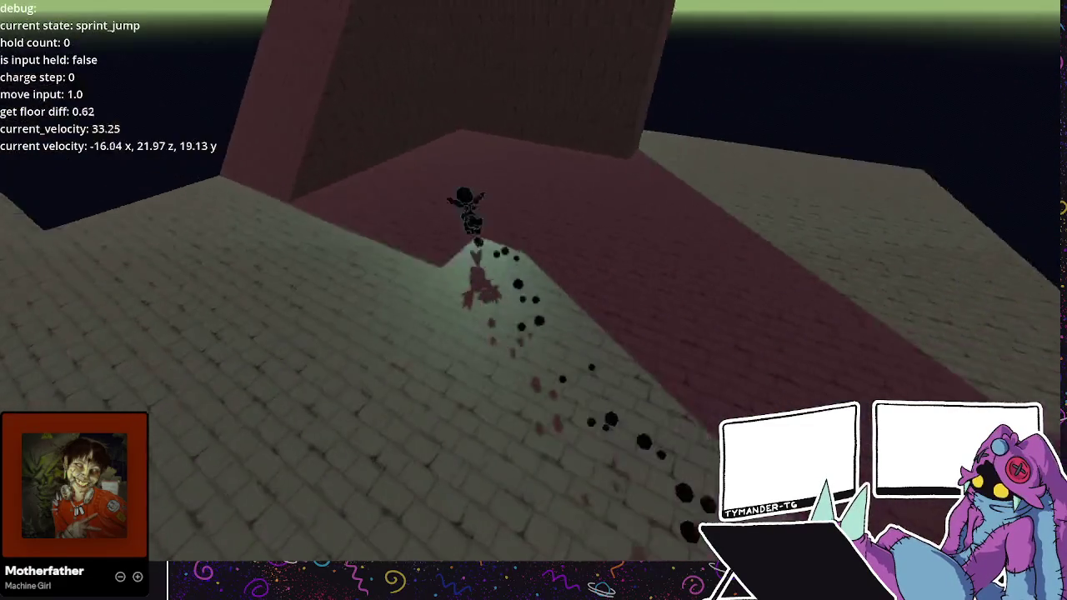
{"action": "key", "text": "space"}
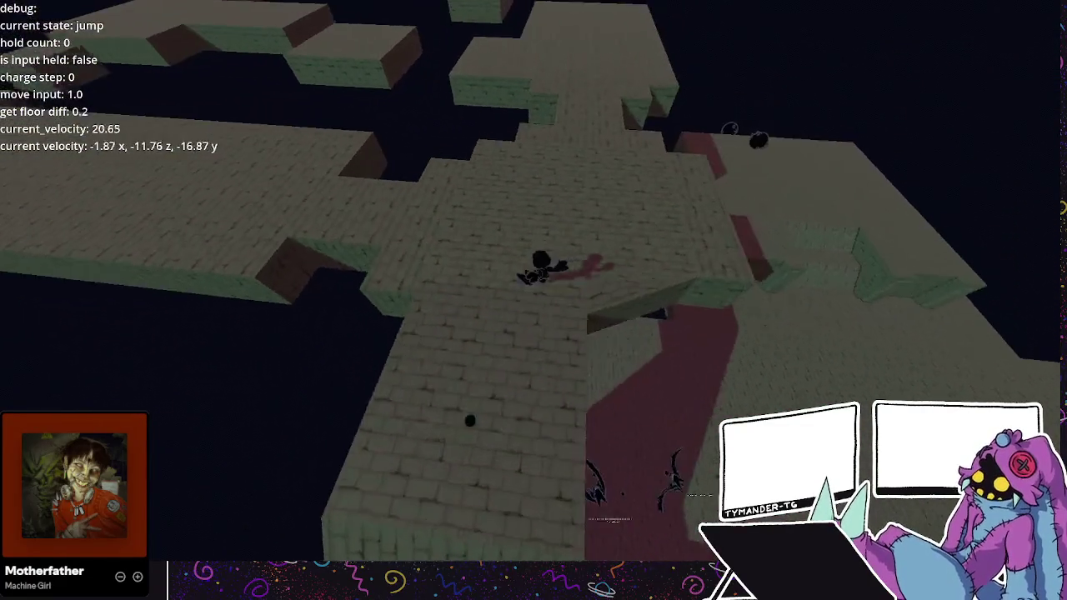
{"action": "key", "text": "space"}
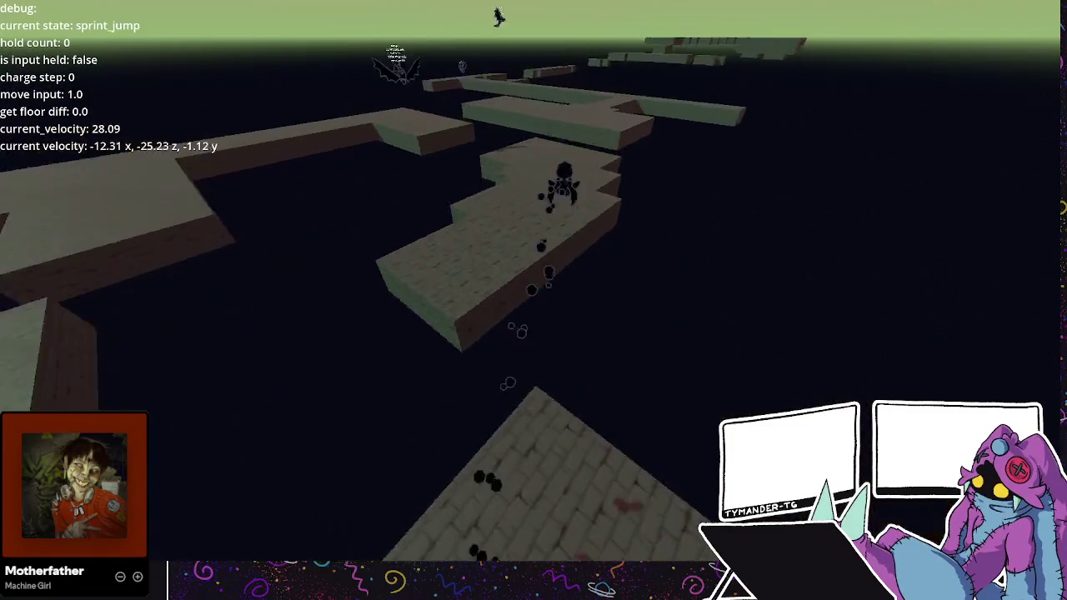